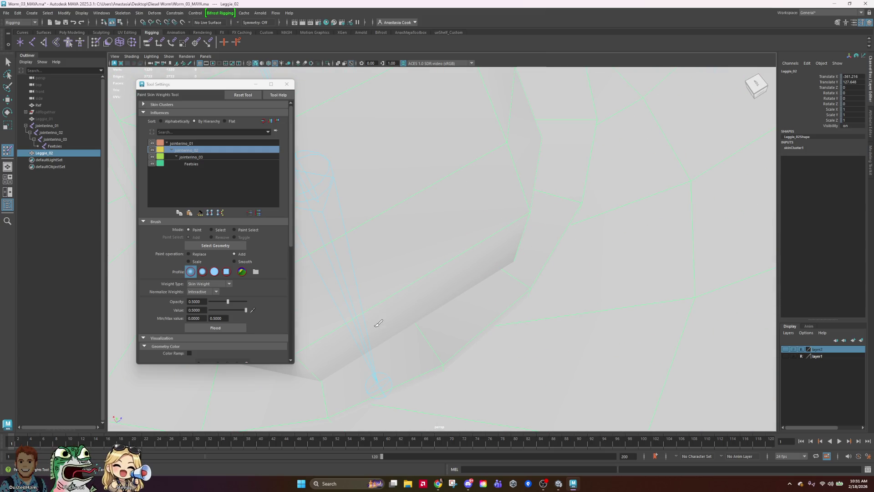
Orbit around the leg's bend and base, then undo the last skin-weight paint stroke.
scroll(585, 293, "down", 5)
scroll(513, 321, "up", 3)
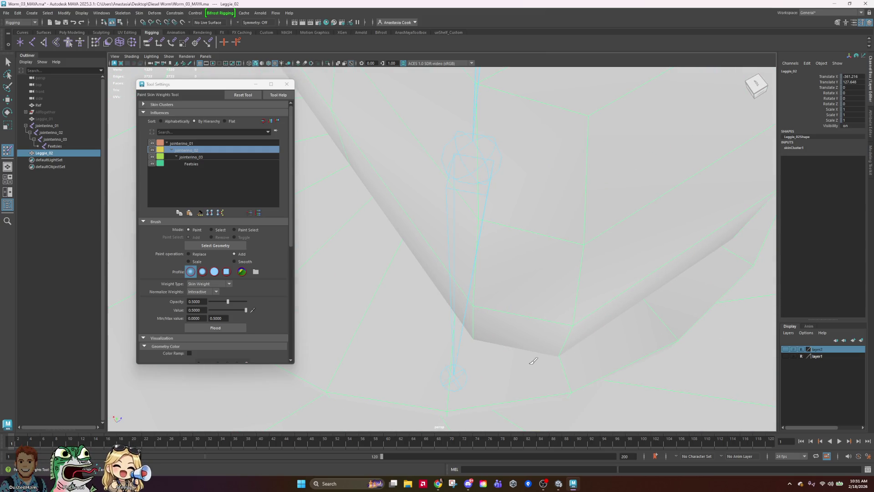
scroll(561, 313, "up", 5)
scroll(421, 176, "down", 4)
mouse_move(421, 176)
left_mouse_down("alt")
mouse_move(576, 234)
mouse_move(539, 283)
left_mouse_up("alt")
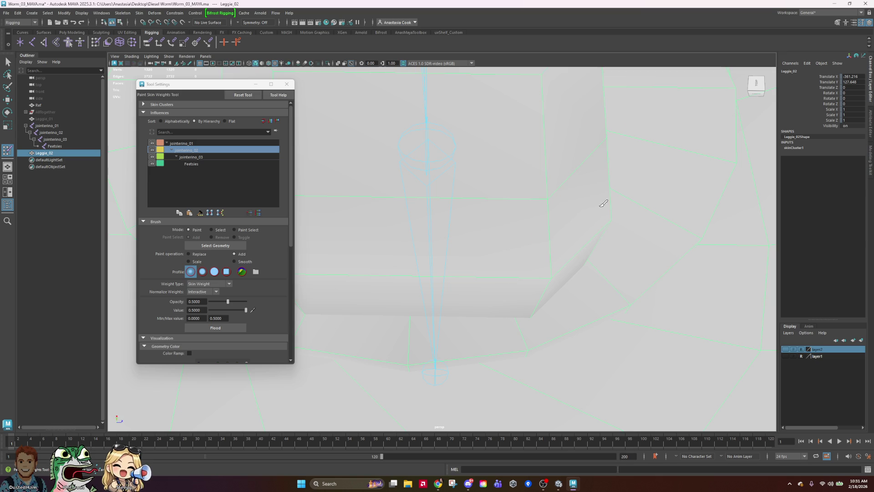
mouse_move(561, 195)
left_mouse_down("alt")
mouse_move(636, 234)
mouse_move(497, 190)
mouse_move(575, 215)
mouse_move(543, 243)
left_mouse_up("alt")
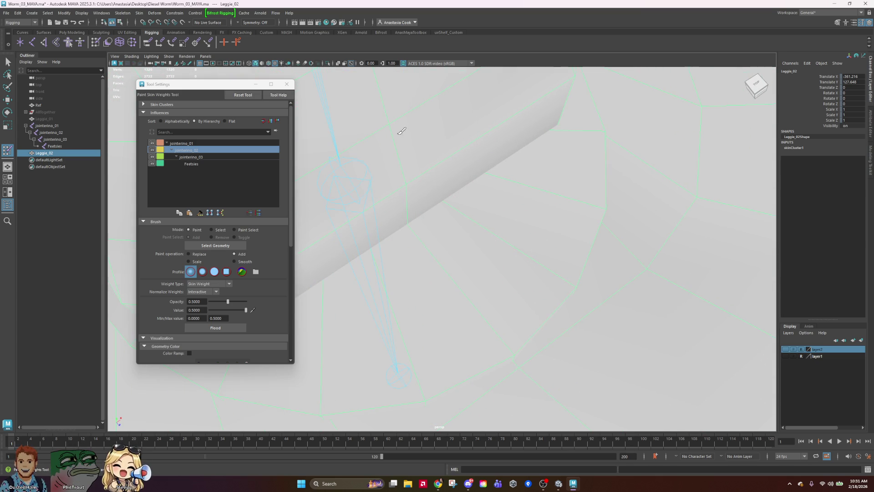
mouse_move(390, 133)
left_mouse_down("alt")
mouse_move(605, 279)
mouse_move(526, 152)
mouse_move(579, 205)
mouse_move(462, 156)
mouse_move(579, 165)
mouse_move(652, 208)
mouse_move(508, 194)
left_mouse_up("alt")
left_click_drag(685, 219, 410, 204, "alt")
key("ctrl+z")
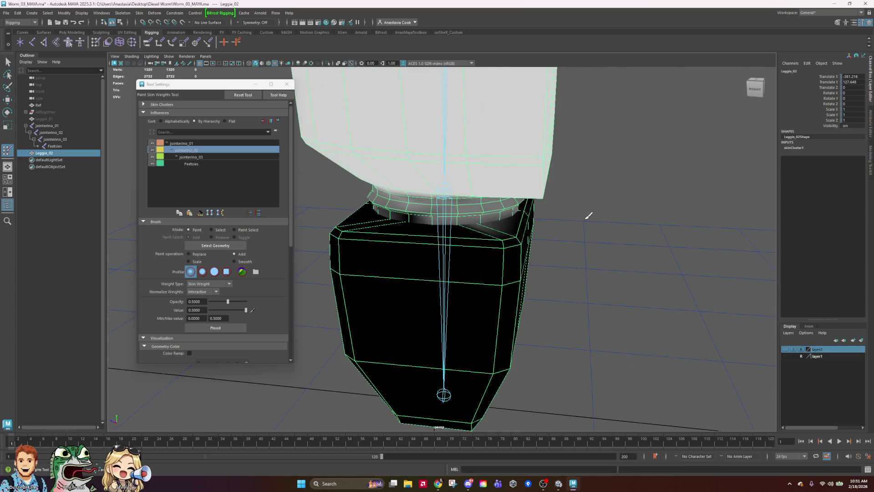
Undo another paint stroke and set the brush opacity to about 0.15.
key("ctrl+z")
left_click_drag(572, 212, 523, 215, "alt")
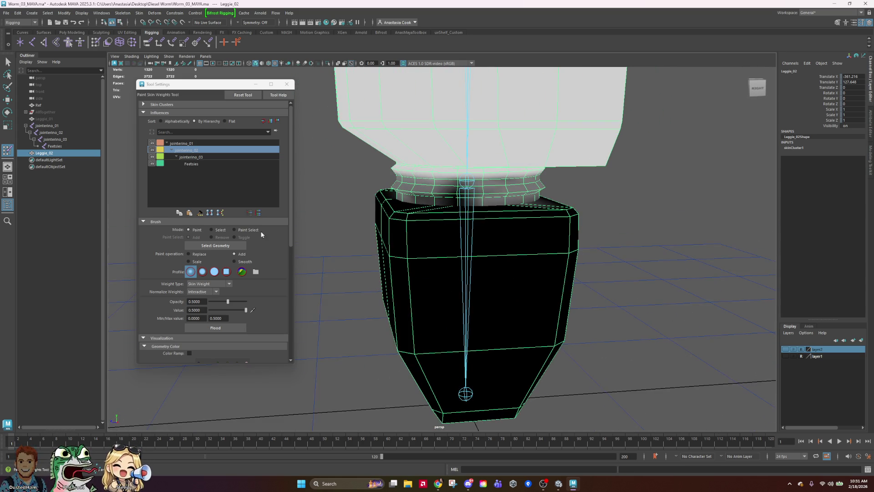
scroll(273, 255, "down", 3)
scroll(272, 288, "down", 2)
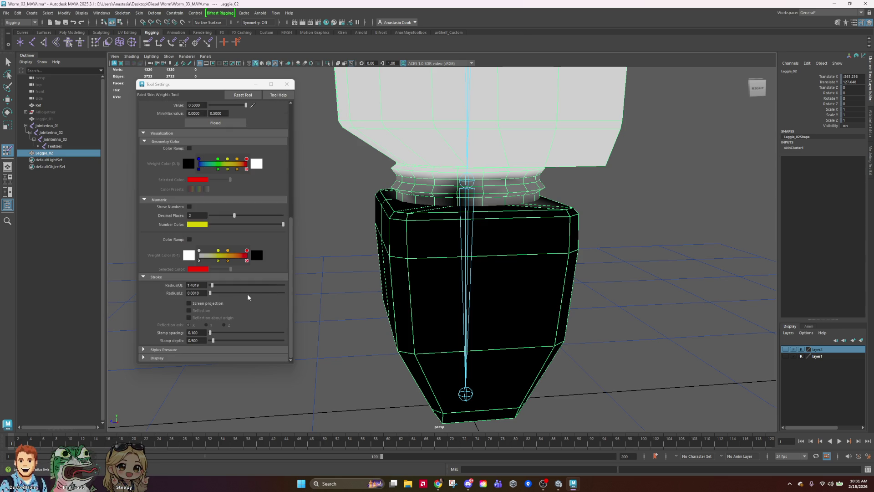
scroll(261, 295, "up", 5)
left_click_drag(228, 302, 212, 303)
left_click(457, 192)
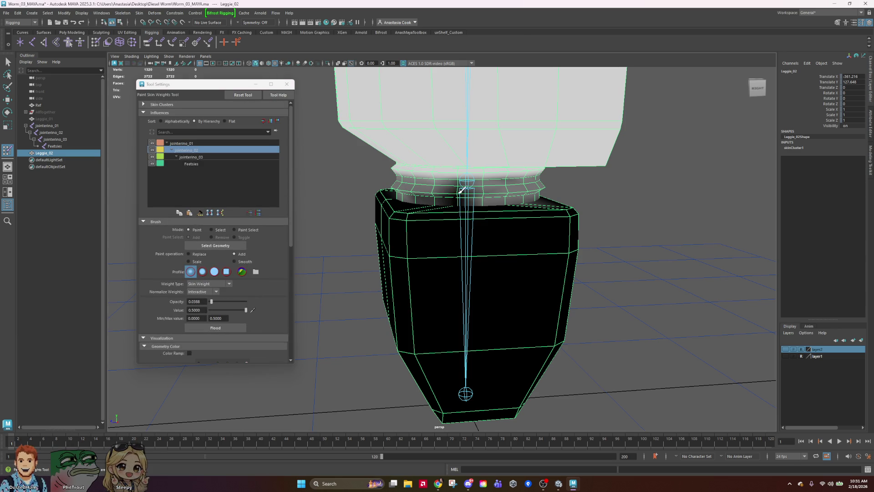
left_click_drag(212, 302, 216, 302)
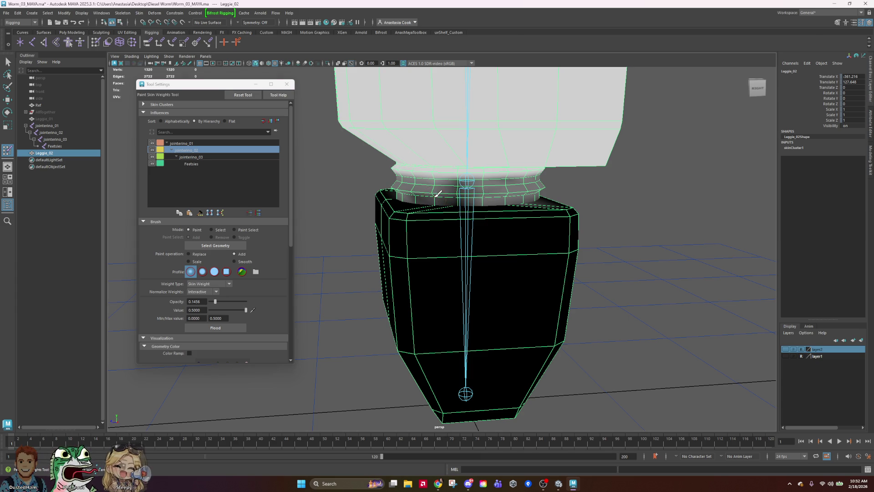
Softly paint more influence onto the collar ring corner above the black ankle block.
scroll(584, 184, "up", 2)
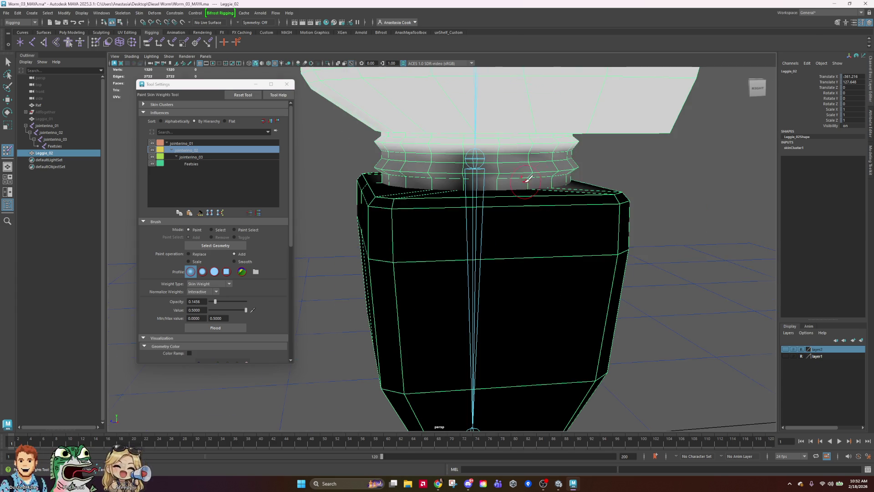
scroll(542, 178, "up", 5)
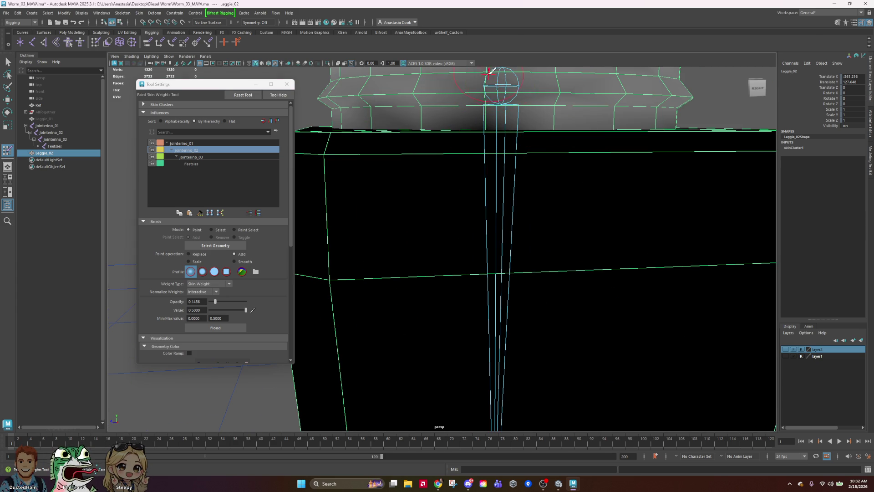
scroll(569, 137, "down", 3)
mouse_move(569, 137)
left_mouse_down("alt")
mouse_move(621, 191)
mouse_move(540, 161)
mouse_move(605, 171)
mouse_move(580, 218)
mouse_move(432, 178)
mouse_move(457, 173)
left_mouse_up("alt")
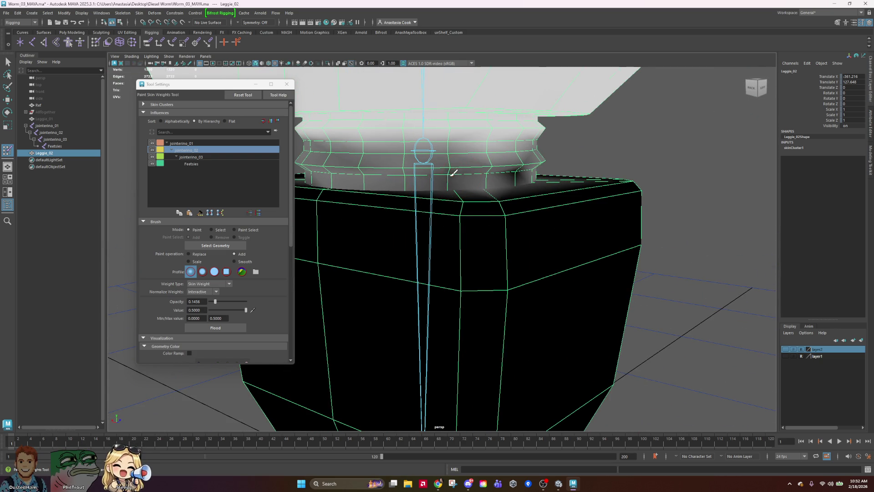
left_click_drag(539, 165, 505, 176)
mouse_move(624, 165)
left_mouse_down("alt")
mouse_move(560, 175)
mouse_move(564, 195)
mouse_move(433, 235)
left_mouse_up("alt")
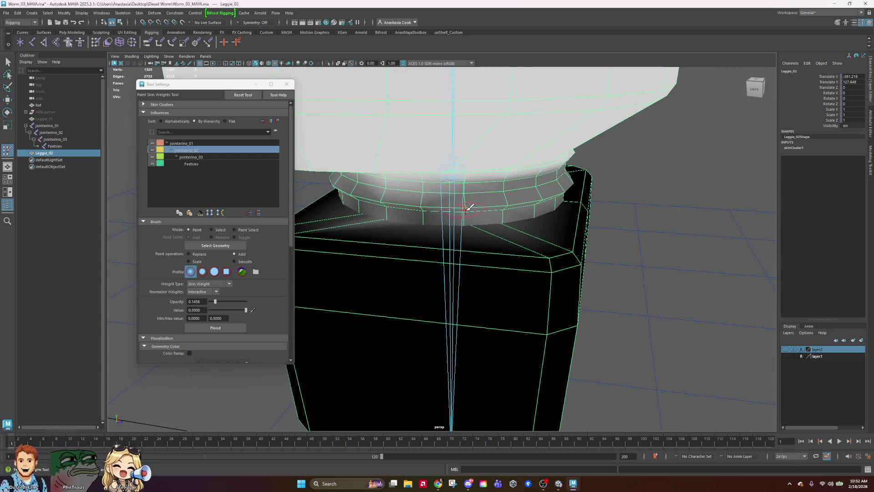
left_click_drag(465, 211, 493, 223, "alt")
mouse_move(589, 218)
left_mouse_down("alt")
mouse_move(420, 254)
mouse_move(543, 219)
mouse_move(531, 220)
mouse_move(575, 217)
left_mouse_up("alt")
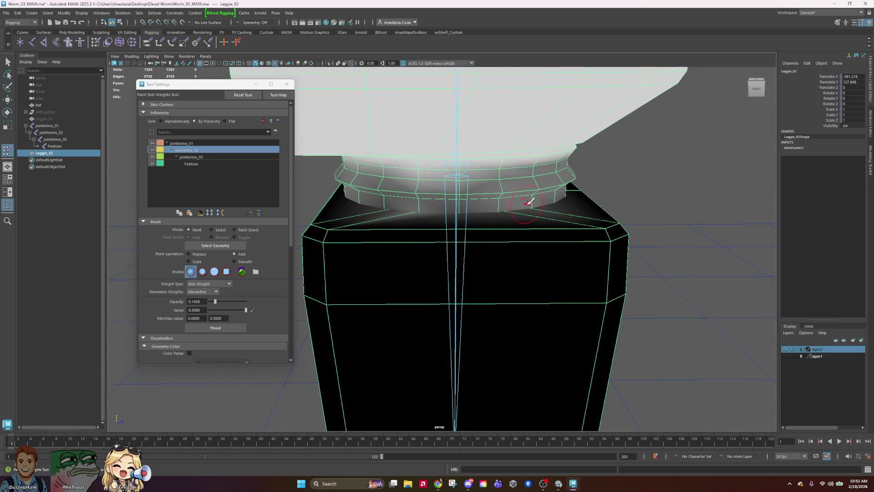
mouse_move(572, 216)
left_mouse_down("alt")
mouse_move(572, 247)
mouse_move(651, 244)
mouse_move(615, 261)
left_mouse_up("alt")
scroll(616, 261, "up", 5)
middle_click_drag(608, 273, 566, 225, "alt")
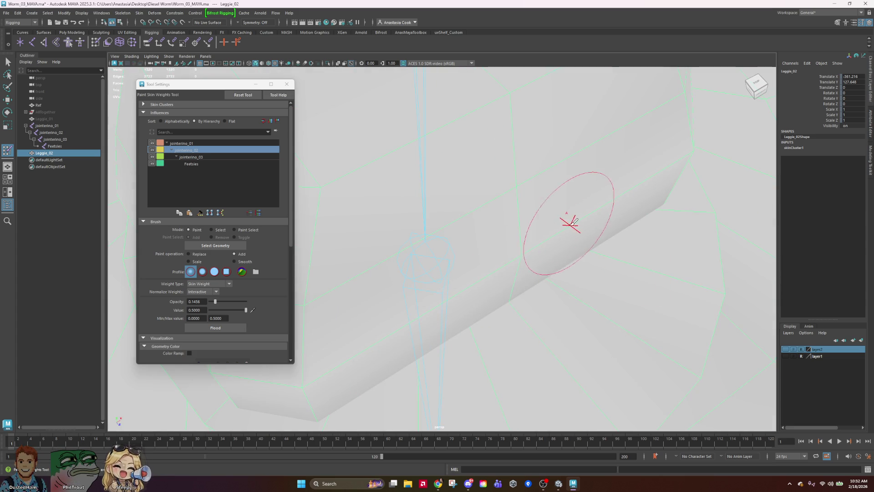
Raise the brush opacity to 1.0 and tumble to a front view of Leggie_02.
left_click(220, 301)
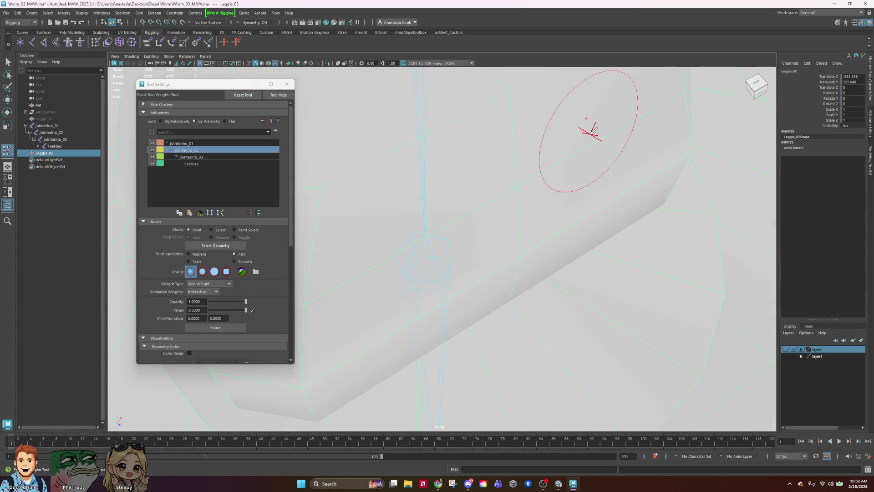
mouse_move(566, 195)
left_mouse_down("alt")
mouse_move(555, 197)
mouse_move(605, 187)
mouse_move(660, 196)
left_mouse_up("alt")
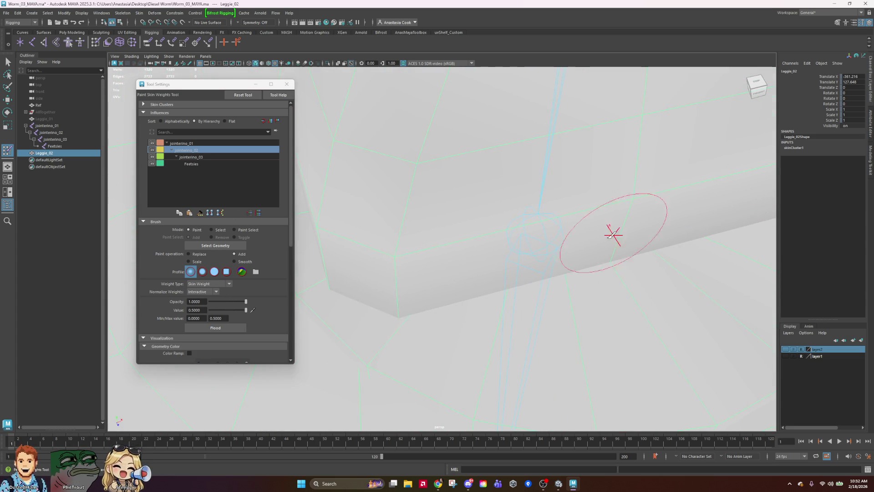
right_click_drag(472, 134, 522, 267, "alt")
middle_click_drag(521, 267, 631, 123, "alt")
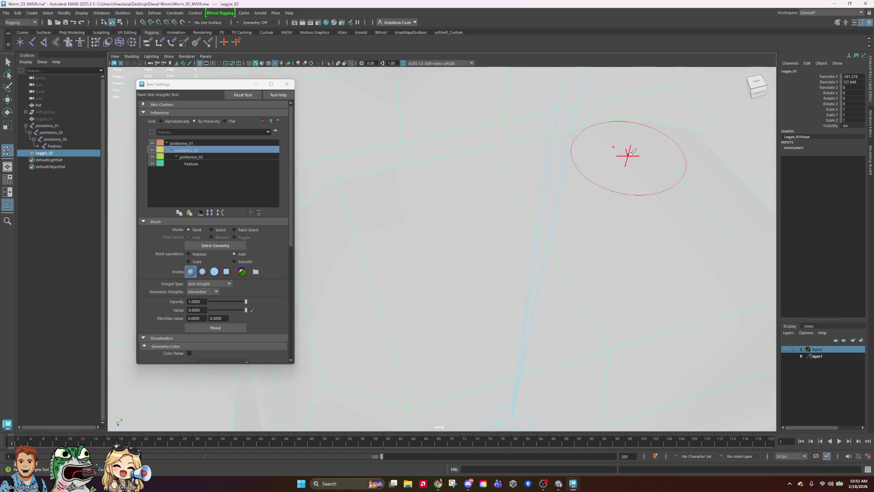
right_click_drag(683, 195, 683, 227, "alt")
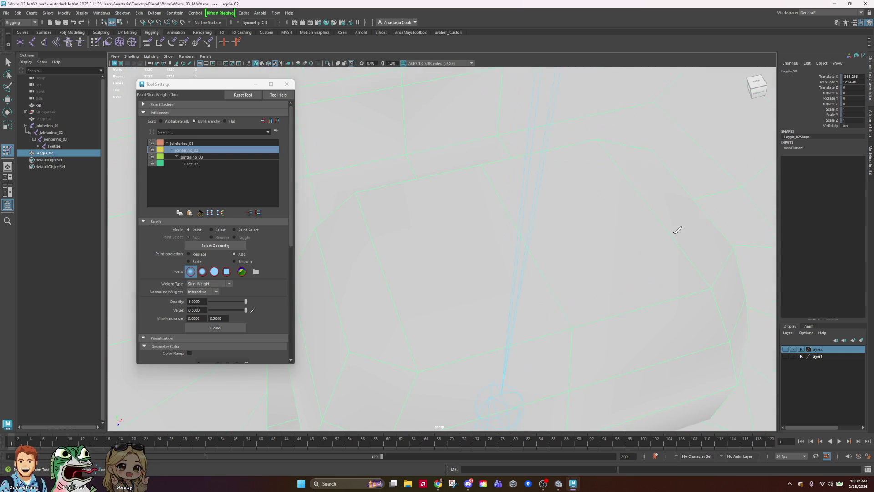
mouse_move(683, 250)
left_mouse_down("alt")
mouse_move(662, 237)
mouse_move(659, 248)
left_mouse_up("alt")
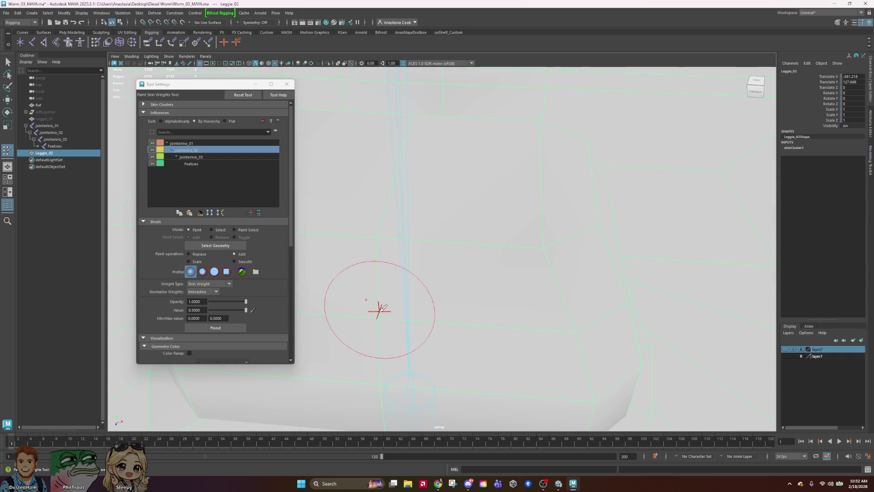
mouse_move(441, 262)
left_mouse_down("alt")
mouse_move(508, 283)
mouse_move(478, 283)
mouse_move(517, 273)
mouse_move(514, 279)
left_mouse_up("alt")
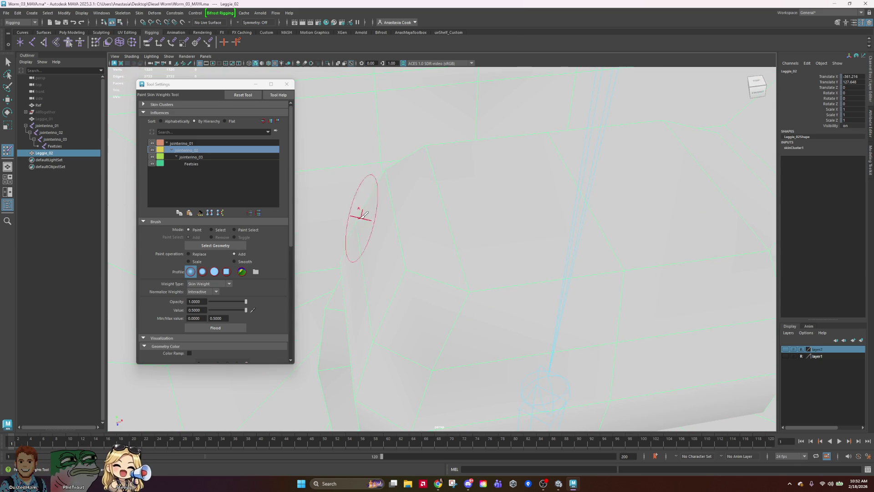
mouse_move(401, 215)
left_mouse_down("alt")
mouse_move(393, 234)
mouse_move(349, 150)
mouse_move(568, 344)
mouse_move(566, 307)
left_mouse_up("alt")
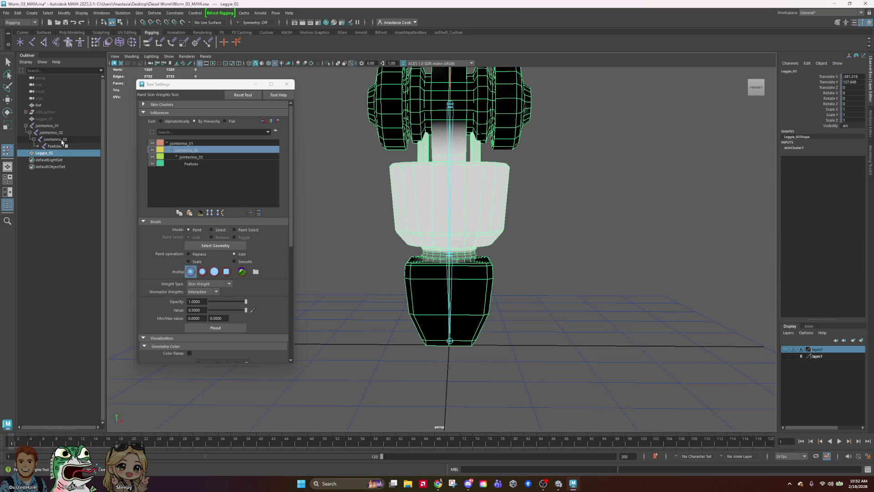
Rotate jointerino_03 to test-bend the lower leg, undoing back to straight.
left_click(60, 140)
key("e")
key("ctrl+z")
key("ctrl+z")
key("ctrl+z")
mouse_move(535, 224)
left_mouse_down()
mouse_move(533, 260)
mouse_move(510, 200)
mouse_move(523, 187)
mouse_move(530, 299)
left_mouse_up()
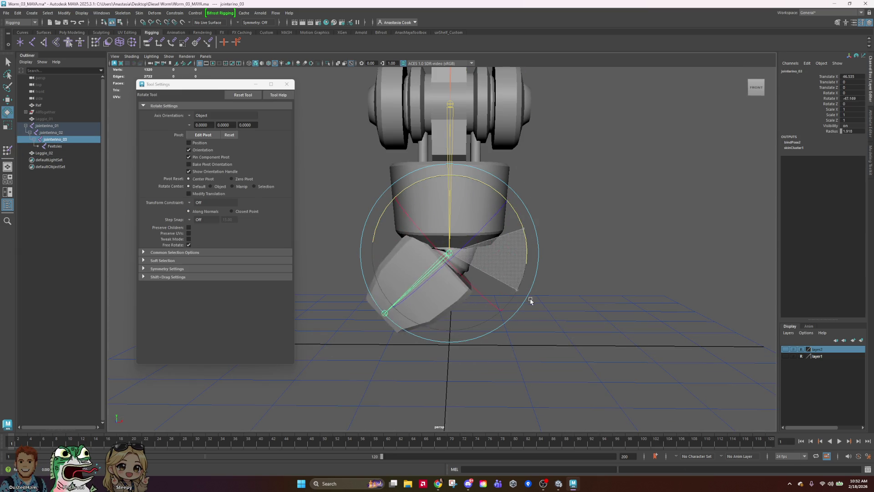
key("ctrl+z")
scroll(532, 264, "up", 3)
left_click_drag(529, 255, 519, 201)
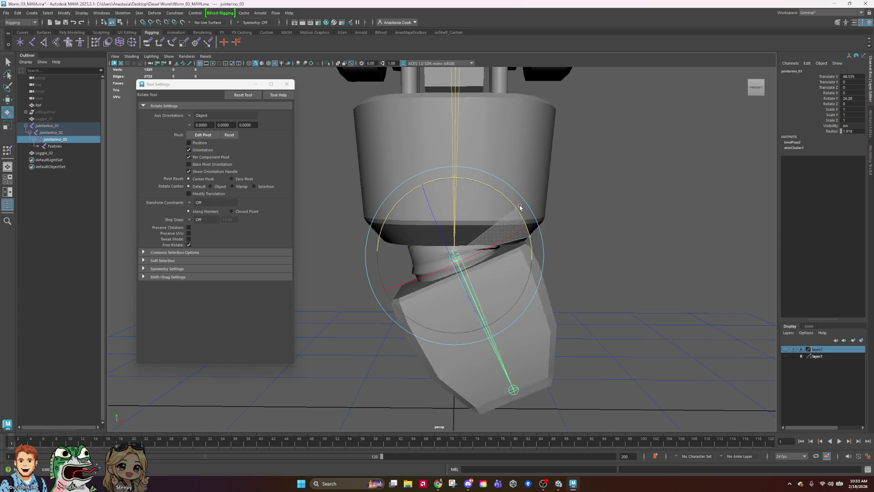
key("ctrl+z")
key("ctrl+z")
key("ctrl+z")
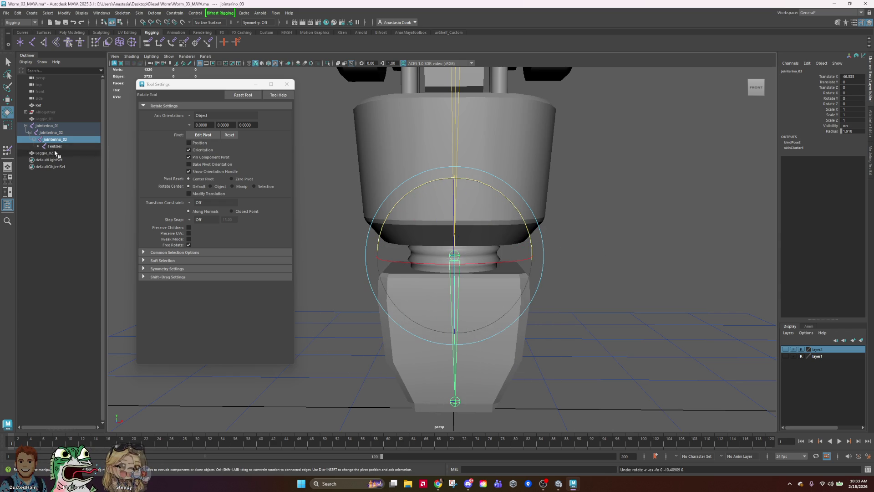
Select Leggie_02 and return to the Paint Skin Weights tool.
left_click(49, 153)
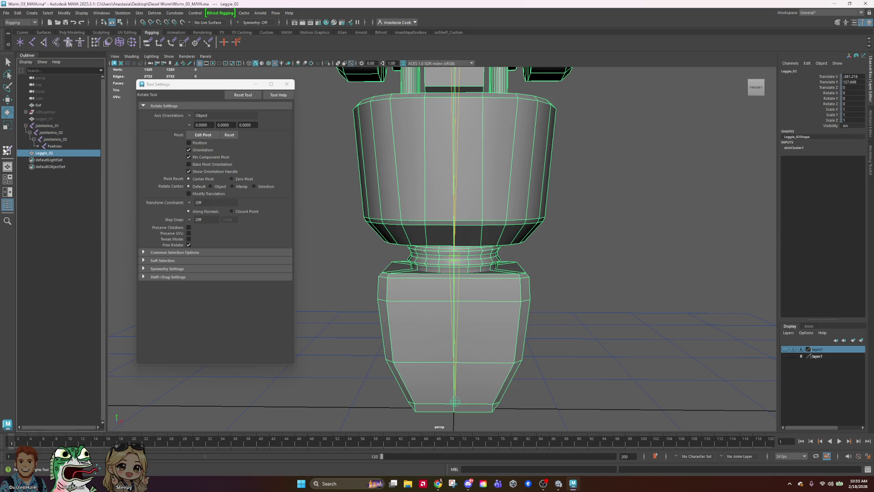
left_click(6, 150)
scroll(488, 258, "up", 3)
Try collar-ring strokes, undo them, and set the brush opacity to 0.4.
left_click_drag(534, 256, 405, 258)
key("ctrl+z")
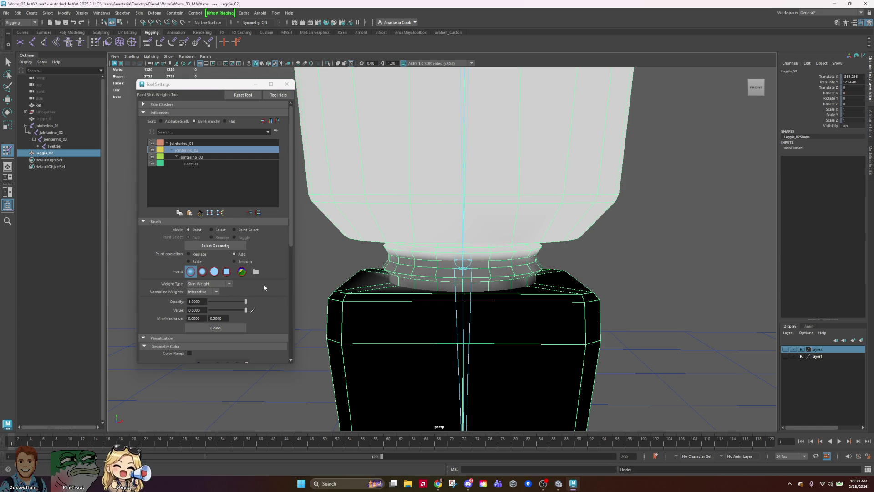
scroll(264, 288, "down", 1)
left_click_drag(246, 281, 215, 281)
left_click_drag(534, 256, 414, 257)
key("ctrl+z")
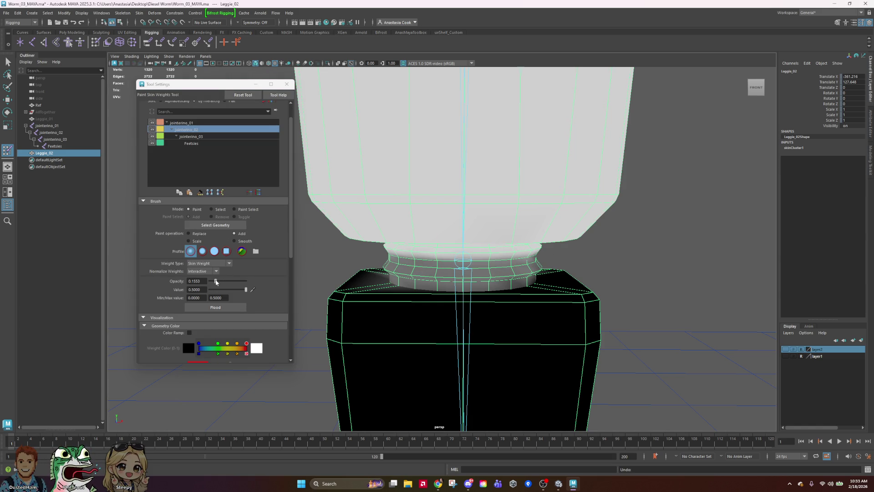
left_click_drag(216, 282, 217, 282)
double_click(201, 280)
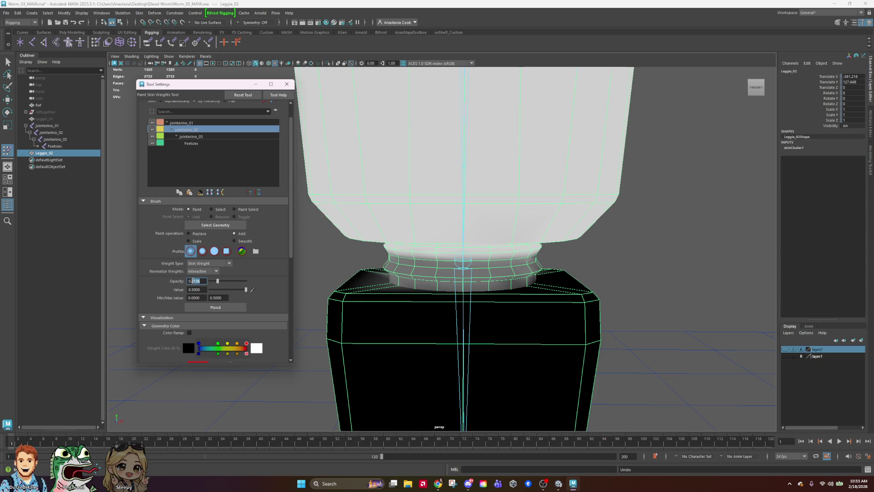
type("4")
key("Return")
Paint the collar and ankle ring at 0.4 opacity, then select jointerino_02.
left_click_drag(536, 258, 421, 259)
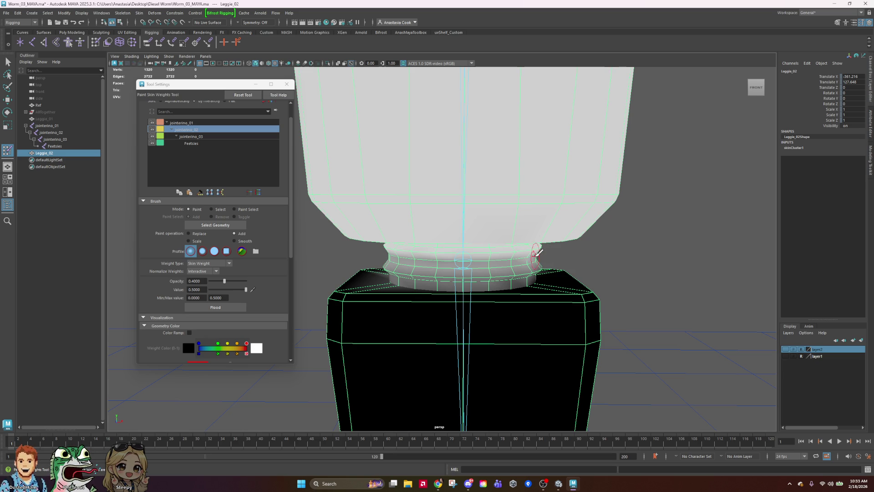
mouse_move(659, 243)
left_mouse_down("alt")
mouse_move(634, 256)
mouse_move(570, 255)
mouse_move(376, 234)
mouse_move(432, 248)
mouse_move(411, 247)
left_mouse_up("alt")
left_click_drag(325, 247, 417, 243)
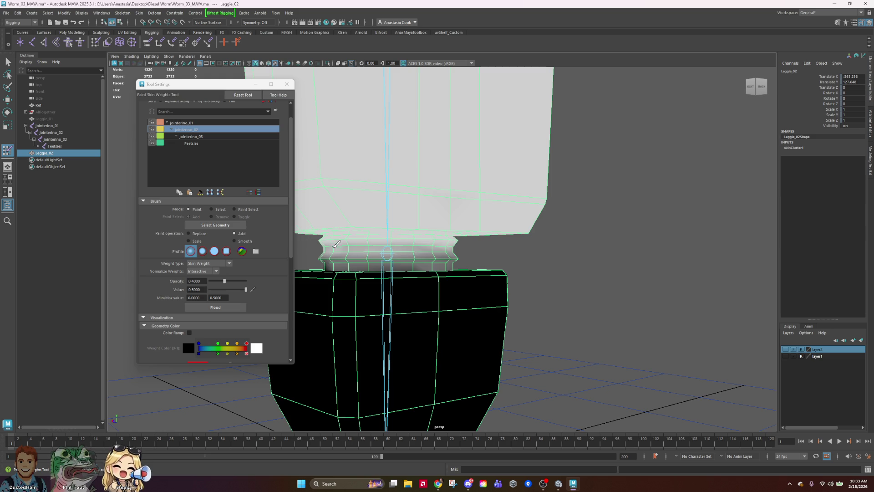
left_click_drag(609, 254, 458, 243, "alt")
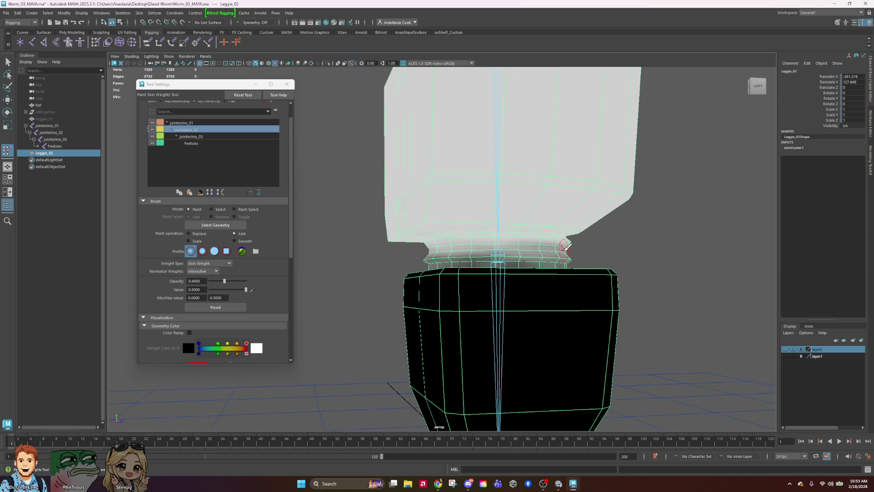
key("ctrl+z")
mouse_move(580, 245)
left_mouse_down("alt")
mouse_move(640, 260)
mouse_move(440, 254)
left_mouse_up("alt")
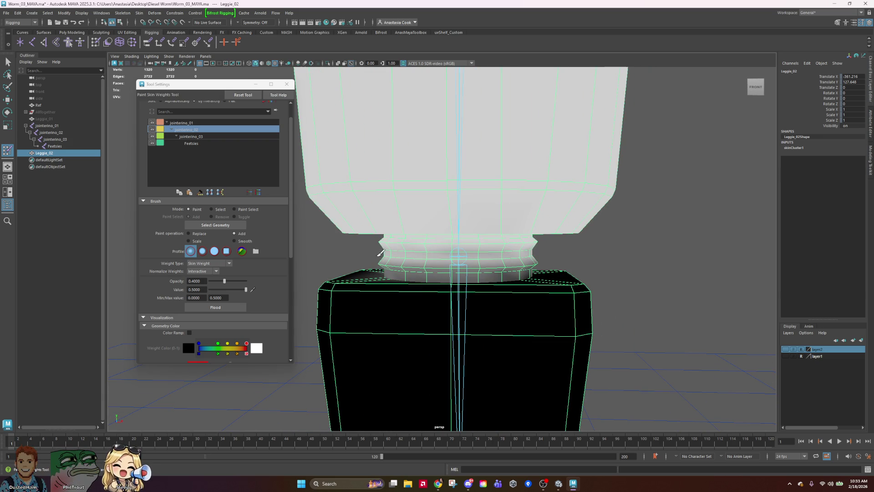
mouse_move(658, 248)
left_mouse_down("alt")
mouse_move(473, 246)
mouse_move(620, 279)
mouse_move(487, 260)
left_mouse_up("alt")
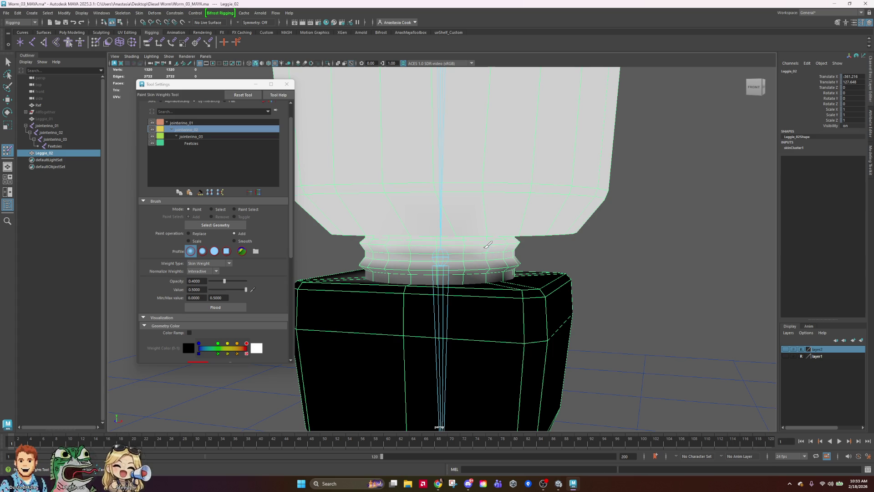
left_click_drag(600, 262, 654, 257, "alt")
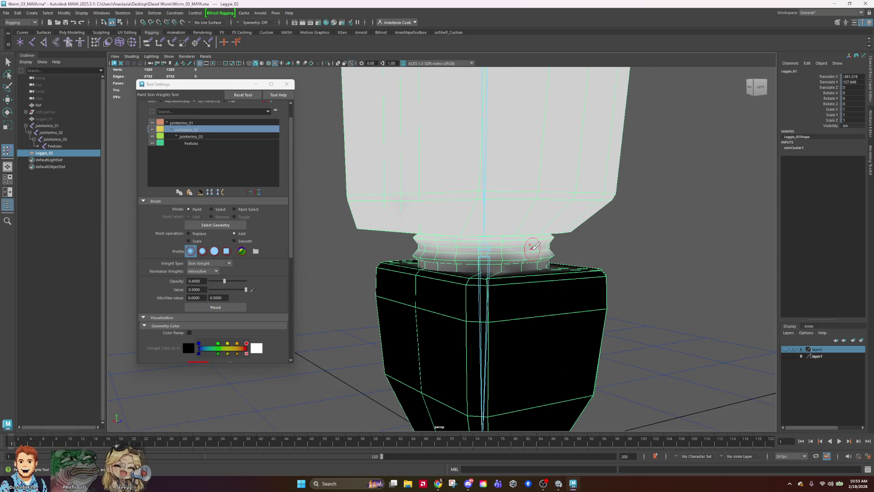
left_click_drag(640, 241, 692, 244, "alt")
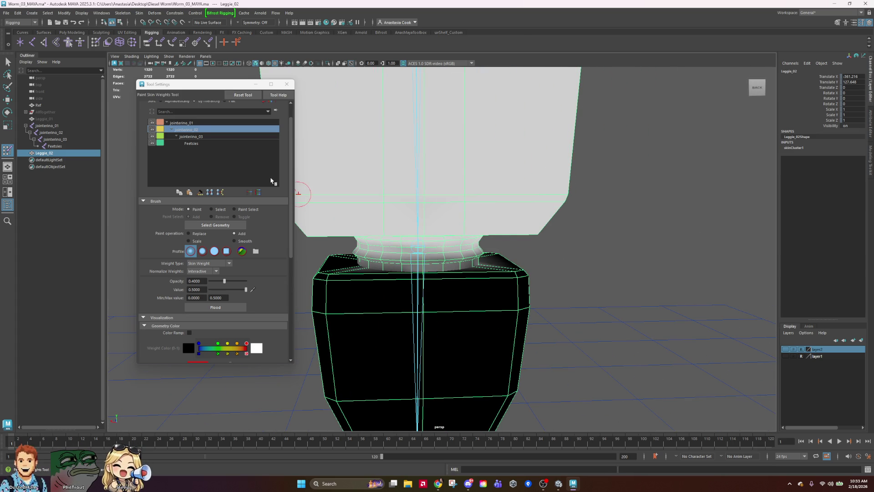
left_click(51, 132)
Swing jointerino_03 to test the skinning, undo it, and resume painting Leggie_02.
key("e")
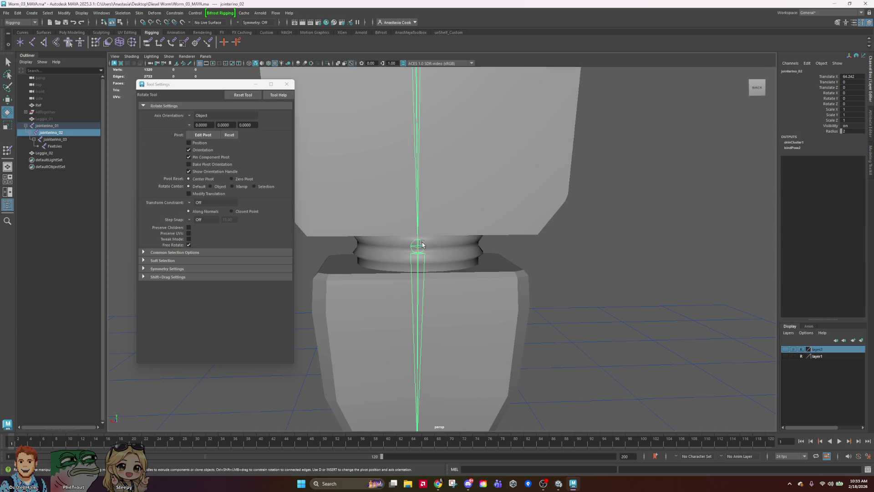
scroll(428, 239, "down", 6)
left_click(54, 139)
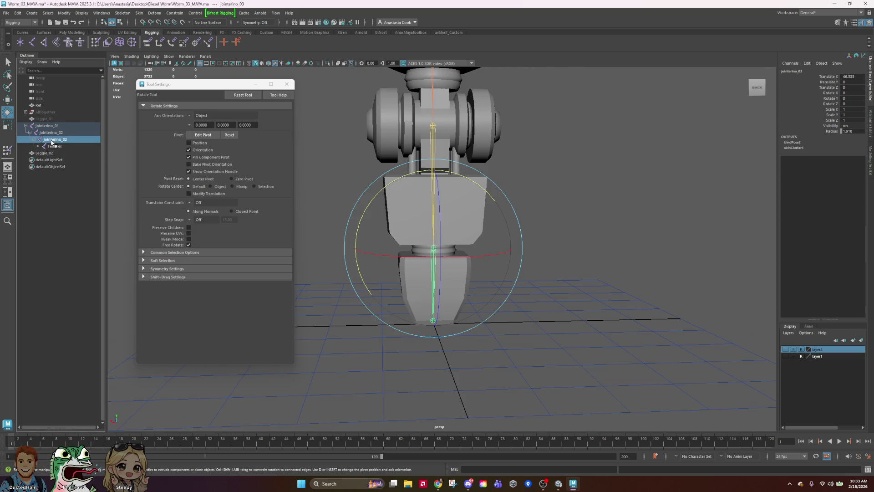
mouse_move(441, 215)
left_mouse_down()
mouse_move(428, 228)
mouse_move(455, 230)
mouse_move(428, 300)
left_mouse_up()
key("ctrl+z")
left_click(582, 279)
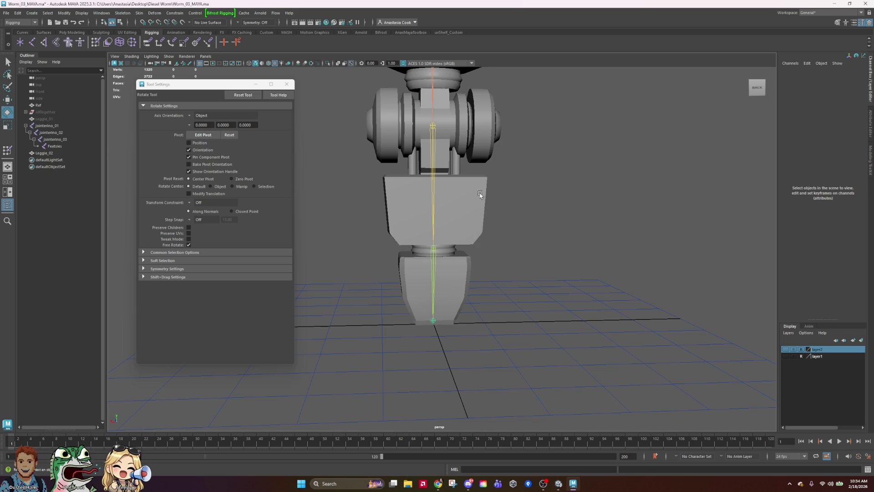
left_click(474, 194)
left_click(7, 150)
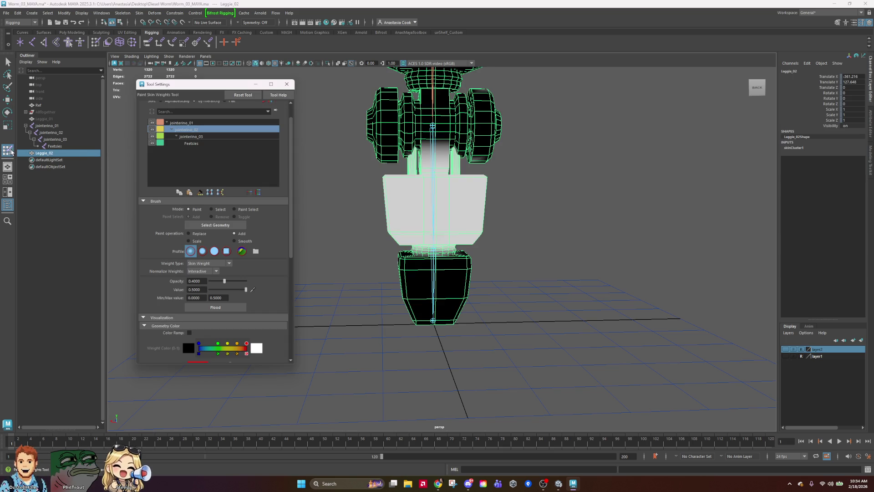
Choose jointerino_02 in the Influences list and tumble around the leg.
scroll(459, 211, "up", 3)
left_click(205, 137)
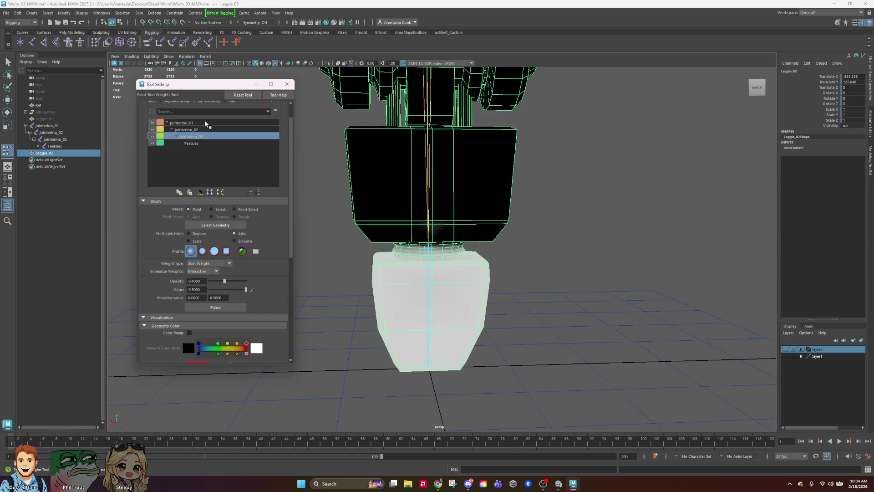
left_click(206, 130)
mouse_move(499, 223)
left_mouse_down("alt")
mouse_move(540, 220)
mouse_move(530, 213)
left_mouse_up("alt")
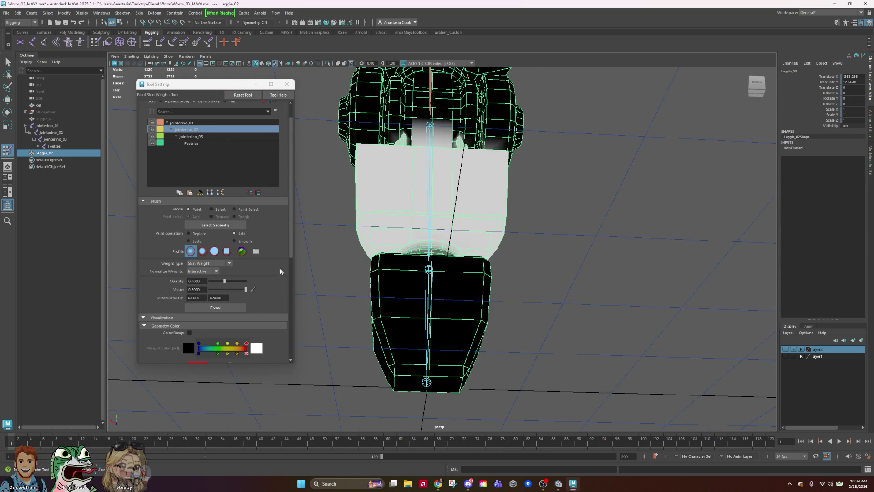
scroll(207, 308, "down", 9)
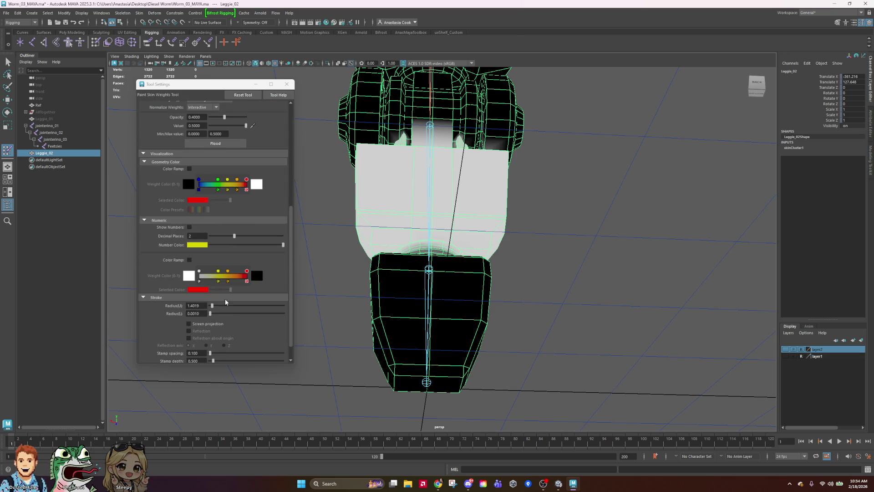
scroll(218, 219, "up", 3)
scroll(237, 273, "down", 3)
scroll(250, 299, "up", 3)
scroll(256, 305, "up", 3)
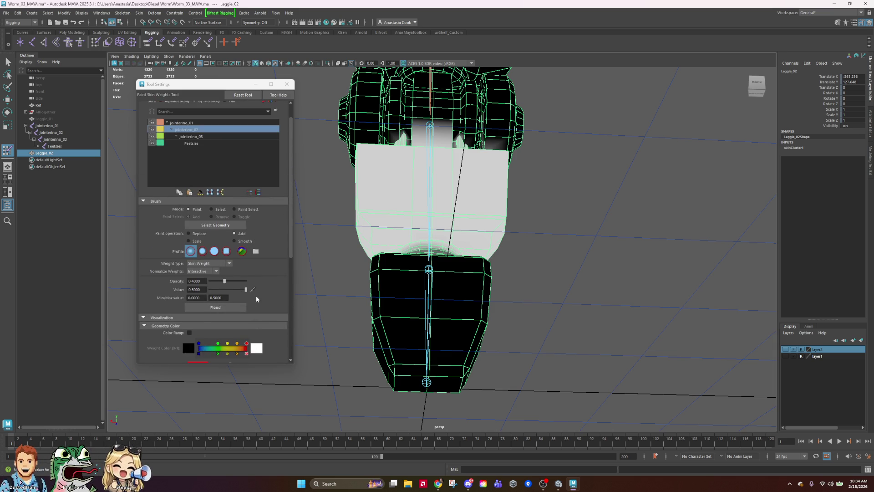
scroll(237, 296, "down", 8)
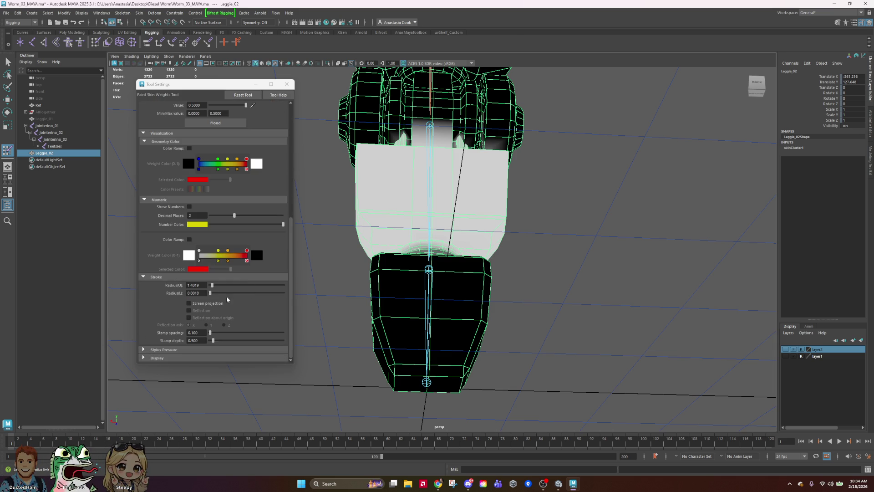
left_click_drag(587, 235, 651, 250, "alt")
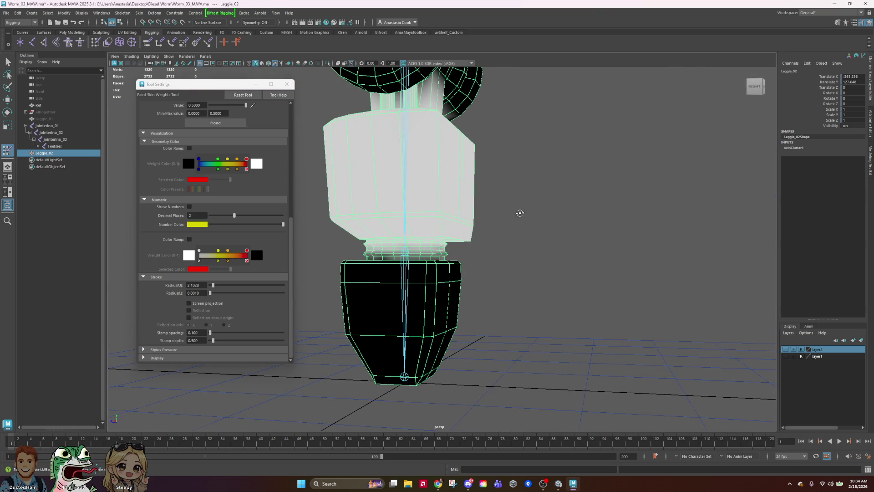
left_click_drag(520, 211, 506, 205, "alt")
scroll(259, 169, "up", 3)
Paint jointerino_02 at 1.0 opacity over the upper leg block, then select jointerino_03.
left_click_drag(226, 199, 291, 207)
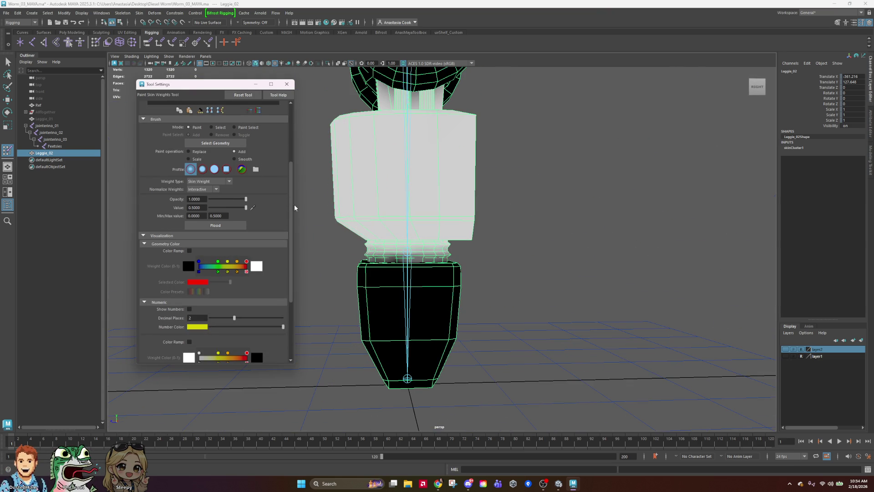
mouse_move(519, 218)
left_mouse_down("alt")
mouse_move(521, 230)
mouse_move(445, 225)
left_mouse_up("alt")
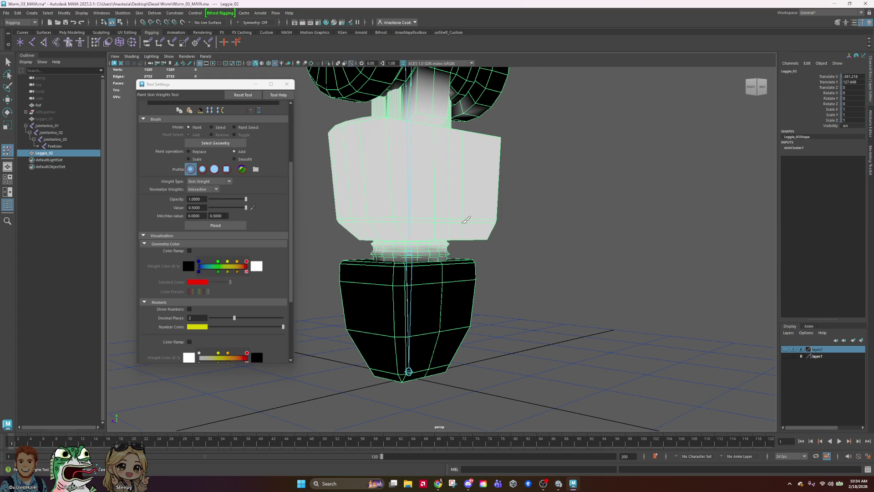
left_click_drag(559, 232, 437, 223, "alt")
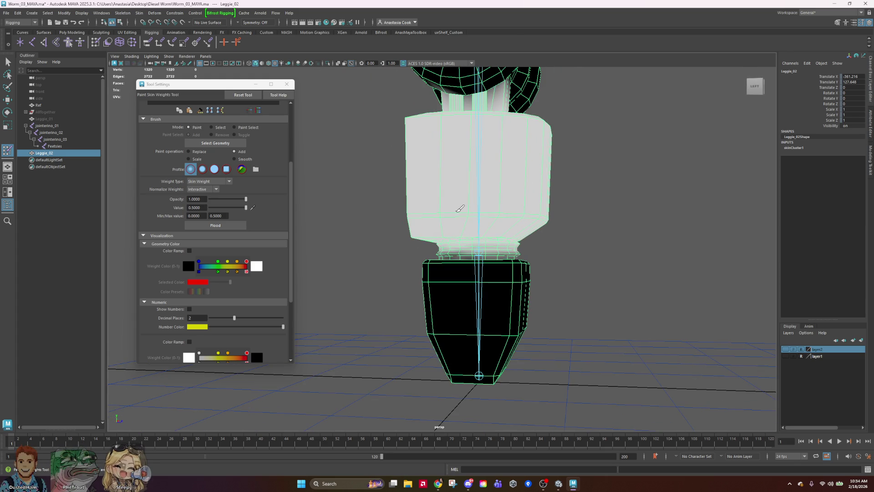
left_click_drag(620, 220, 466, 215, "alt")
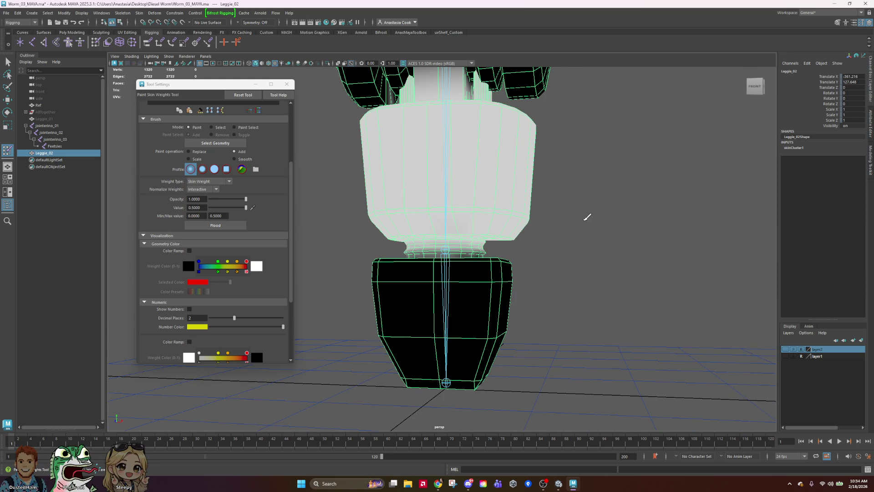
left_click_drag(587, 216, 580, 228, "alt")
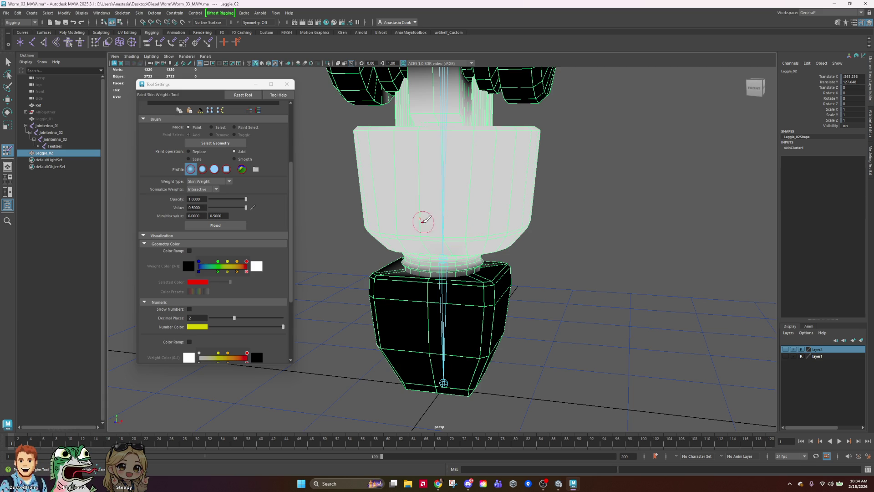
left_click_drag(449, 228, 555, 238, "alt")
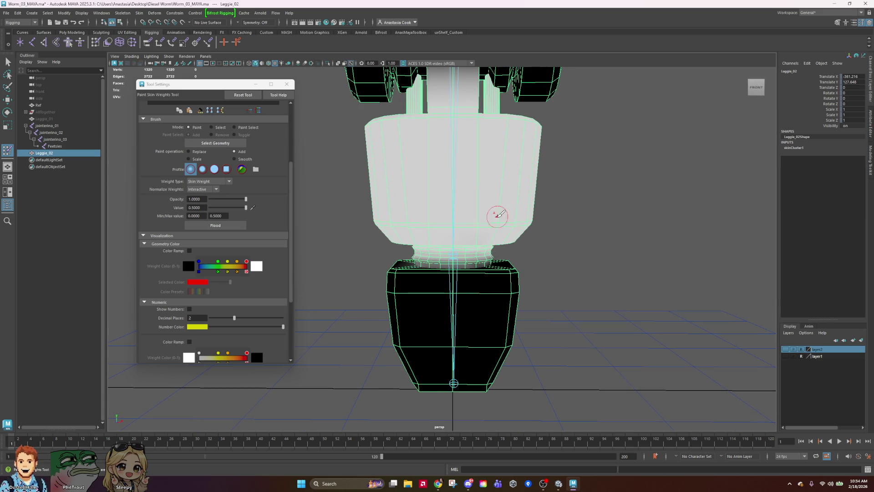
mouse_move(610, 236)
left_mouse_down("alt")
mouse_move(509, 232)
mouse_move(595, 244)
mouse_move(559, 246)
left_mouse_up("alt")
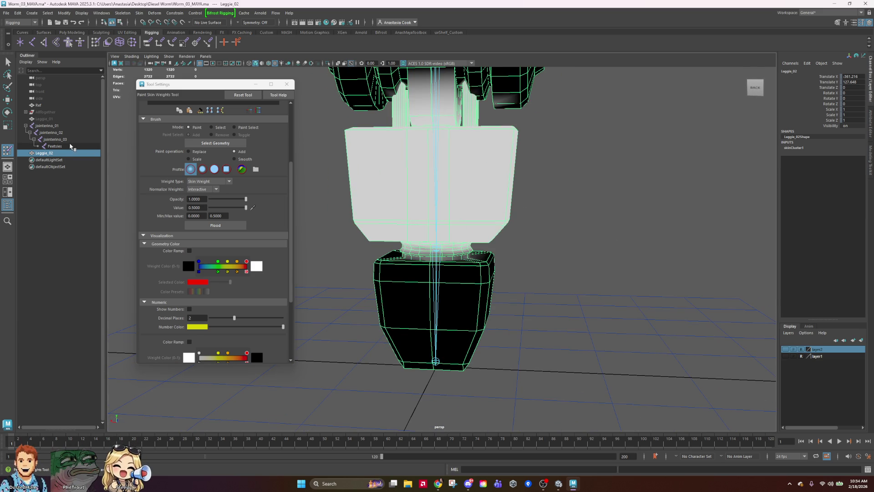
left_click(54, 139)
Bend jointerino_03 twice to check the deformation, undoing each bend.
key("e")
left_click_drag(425, 240, 419, 318)
key("ctrl+z")
mouse_move(536, 220)
left_mouse_down("alt")
mouse_move(598, 263)
mouse_move(528, 259)
mouse_move(517, 196)
mouse_move(529, 302)
mouse_move(526, 203)
mouse_move(410, 296)
mouse_move(555, 175)
mouse_move(627, 273)
left_mouse_up("alt")
key("ctrl+z")
left_click(654, 306)
left_click_drag(654, 306, 614, 304, "alt")
left_click(424, 259)
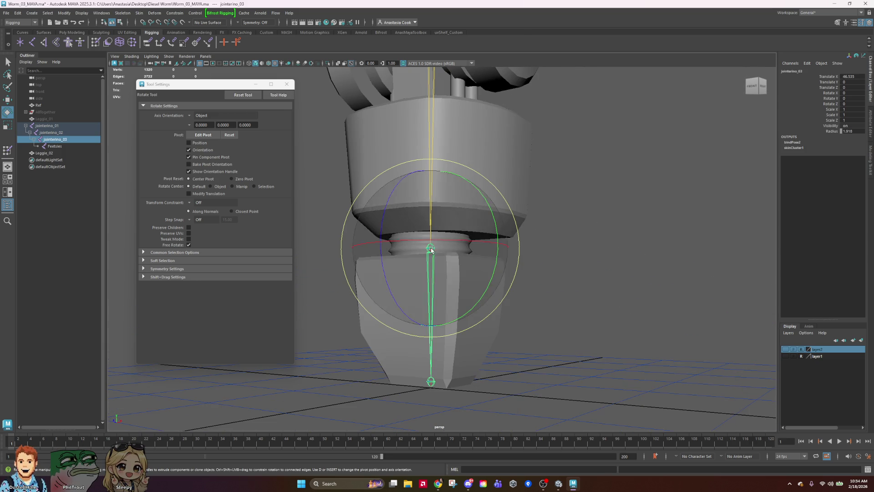
mouse_move(392, 279)
left_mouse_down()
mouse_move(433, 351)
mouse_move(412, 323)
mouse_move(456, 370)
left_mouse_up()
key("ctrl+z")
Reopen Paint Skin Weights on Leggie_02 with jointerino_02 as the influence.
left_click(505, 154)
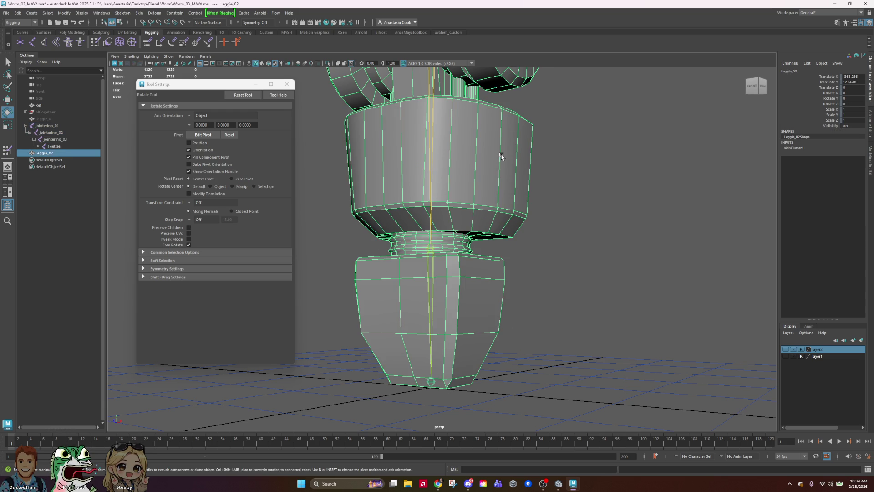
left_click(71, 140)
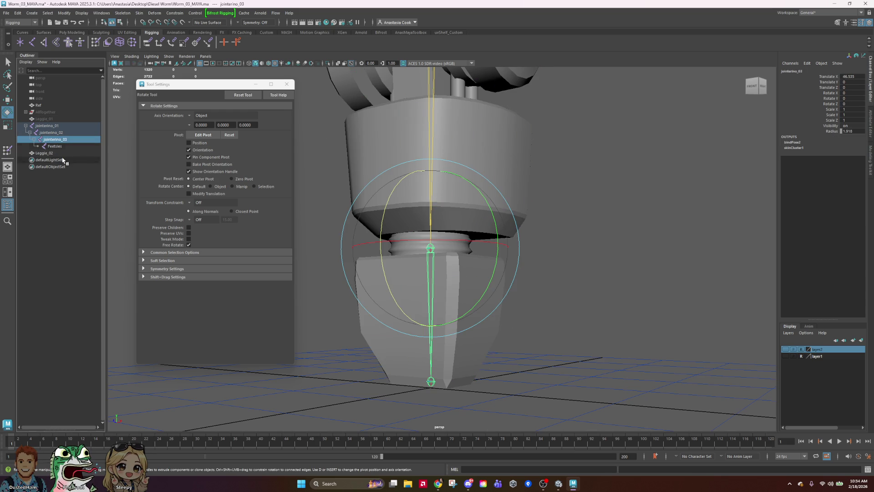
left_click(8, 151)
scroll(237, 191, "up", 5)
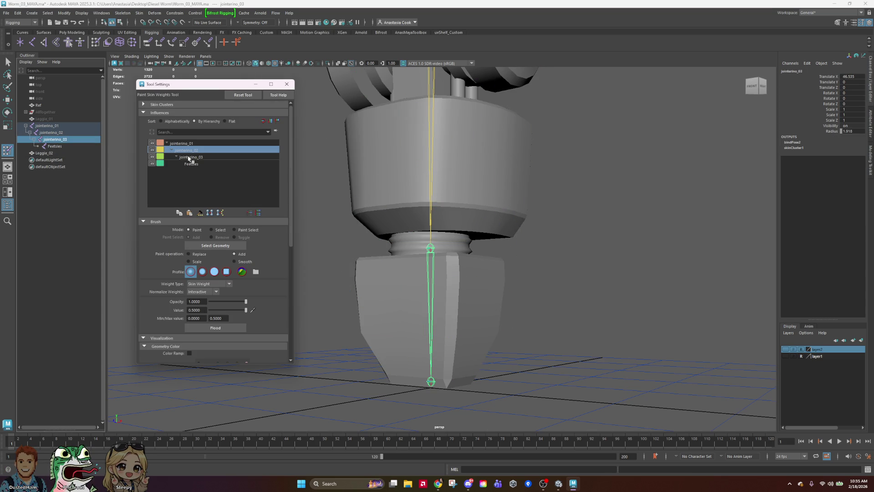
left_click(211, 151)
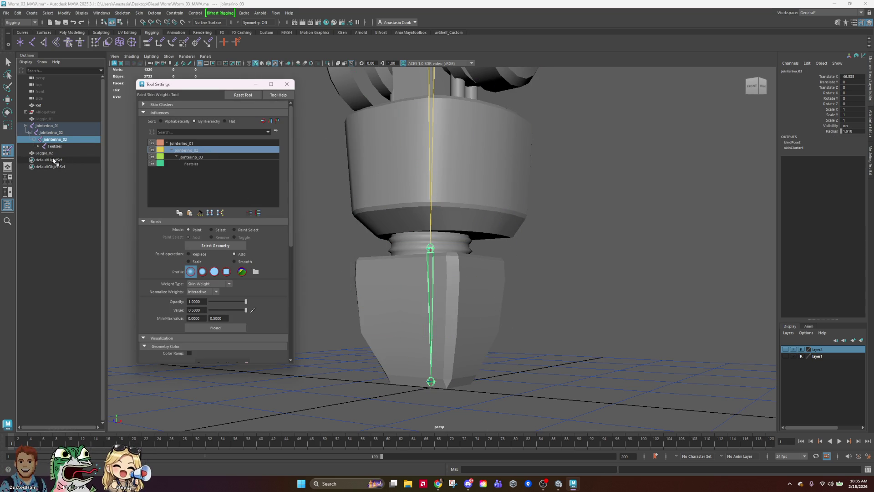
left_click(50, 153)
mouse_move(501, 218)
left_mouse_down("alt")
mouse_move(544, 234)
mouse_move(530, 231)
left_mouse_up("alt")
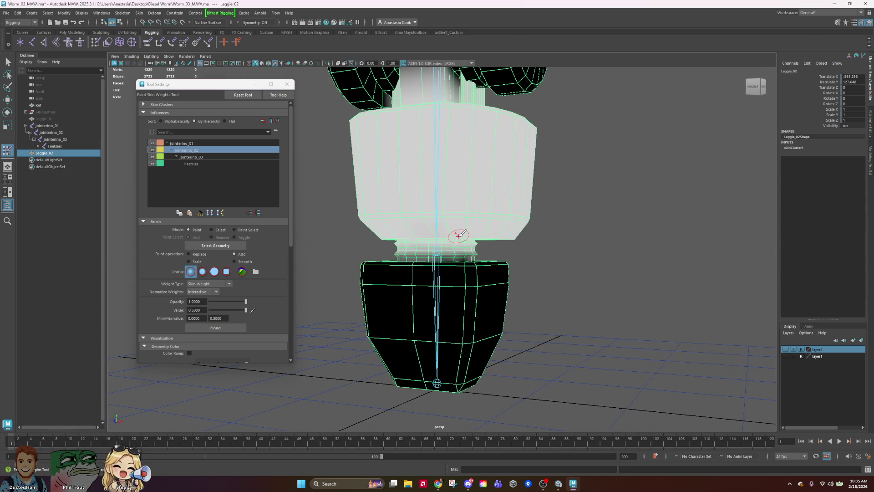
left_click_drag(577, 211, 594, 214, "alt")
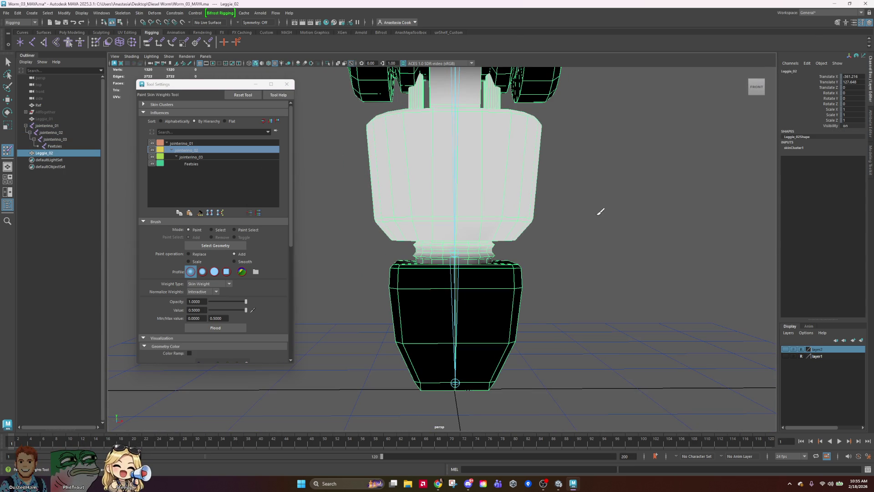
scroll(281, 292, "down", 1)
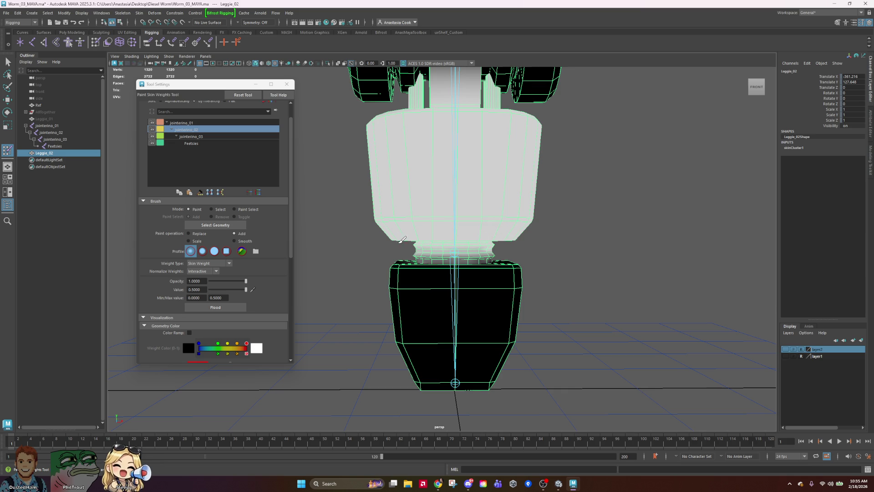
scroll(519, 235, "up", 3)
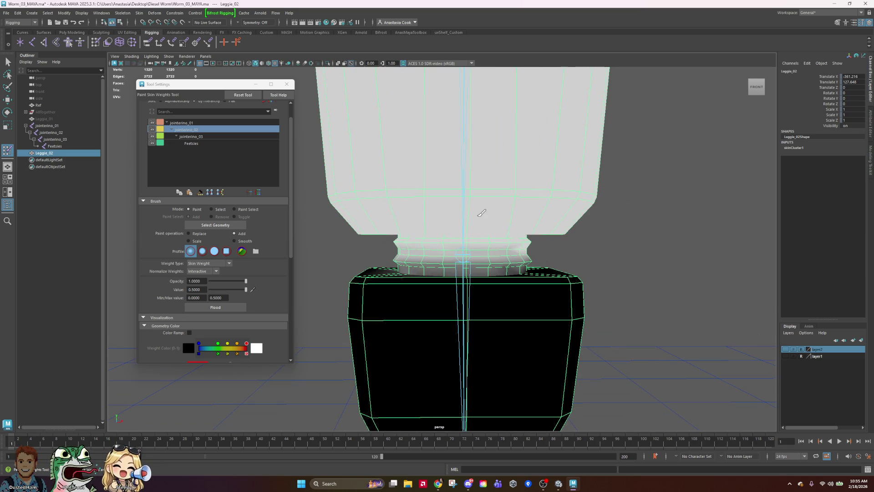
scroll(585, 196, "down", 3)
mouse_move(586, 195)
left_mouse_down("alt")
mouse_move(609, 220)
mouse_move(445, 215)
left_mouse_up("alt")
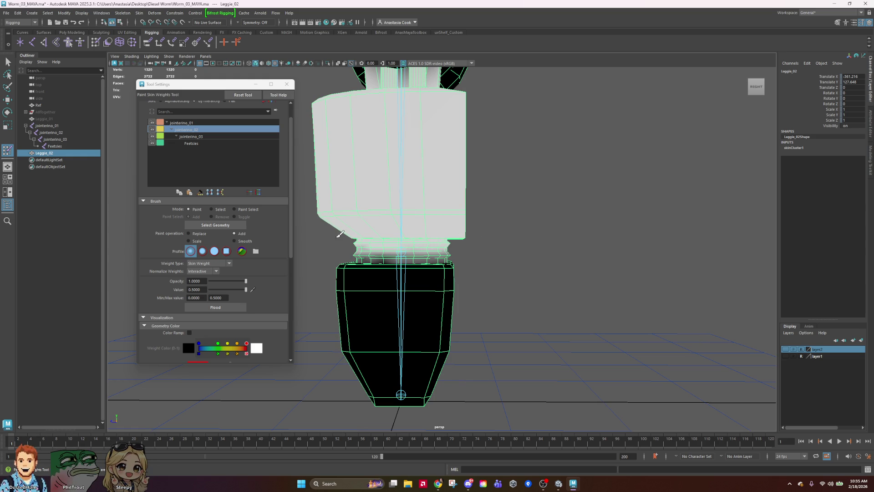
mouse_move(503, 224)
left_mouse_down("alt")
mouse_move(463, 231)
mouse_move(331, 209)
left_mouse_up("alt")
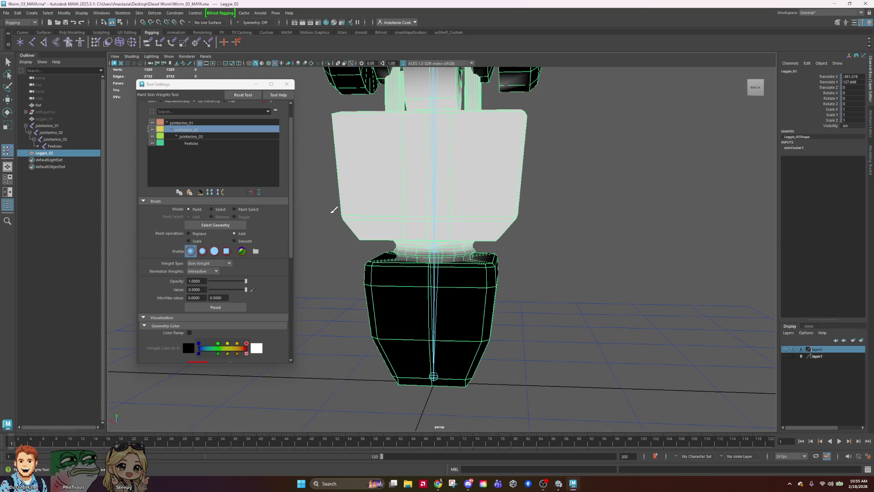
scroll(441, 228, "up", 3)
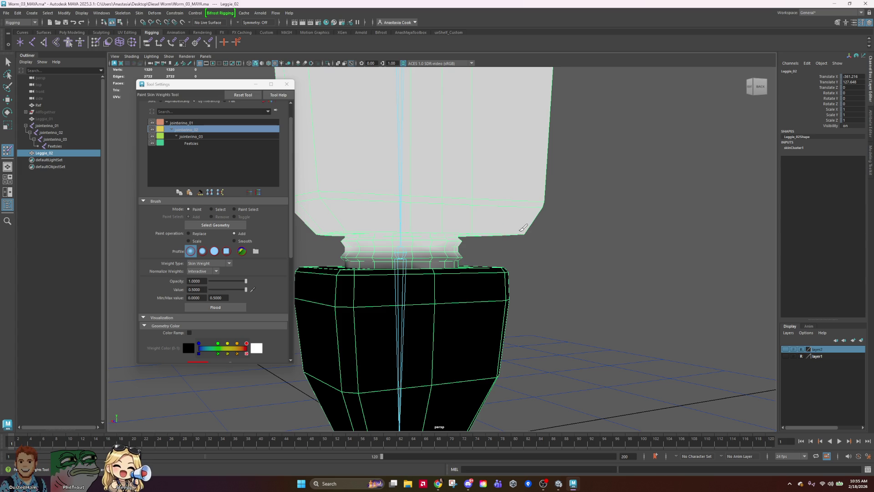
mouse_move(532, 234)
left_mouse_down("alt")
mouse_move(653, 246)
mouse_move(614, 253)
left_mouse_up("alt")
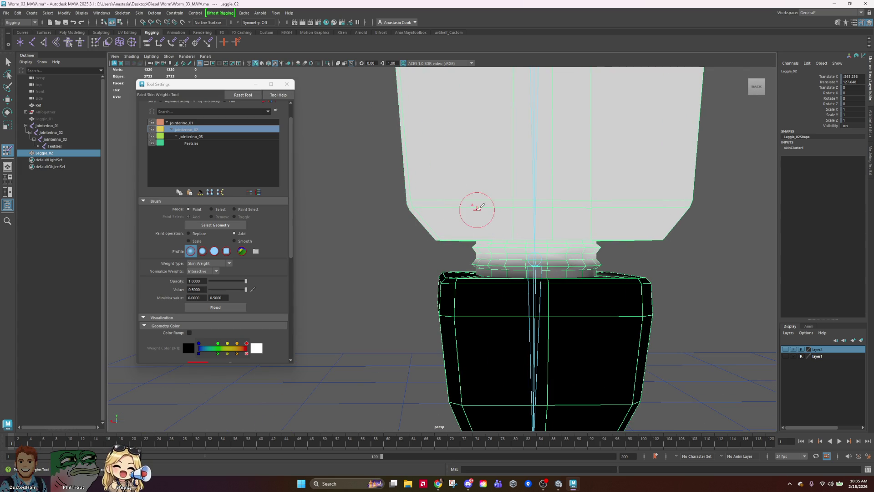
mouse_move(625, 201)
left_mouse_down("alt")
mouse_move(675, 189)
mouse_move(697, 200)
mouse_move(511, 201)
mouse_move(581, 200)
mouse_move(394, 233)
mouse_move(612, 246)
mouse_move(585, 247)
mouse_move(600, 250)
left_mouse_up("alt")
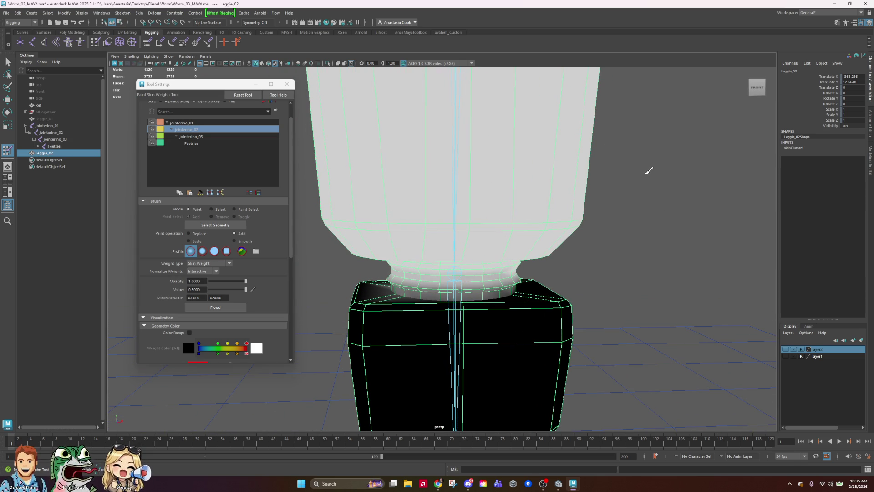
scroll(616, 187, "down", 3)
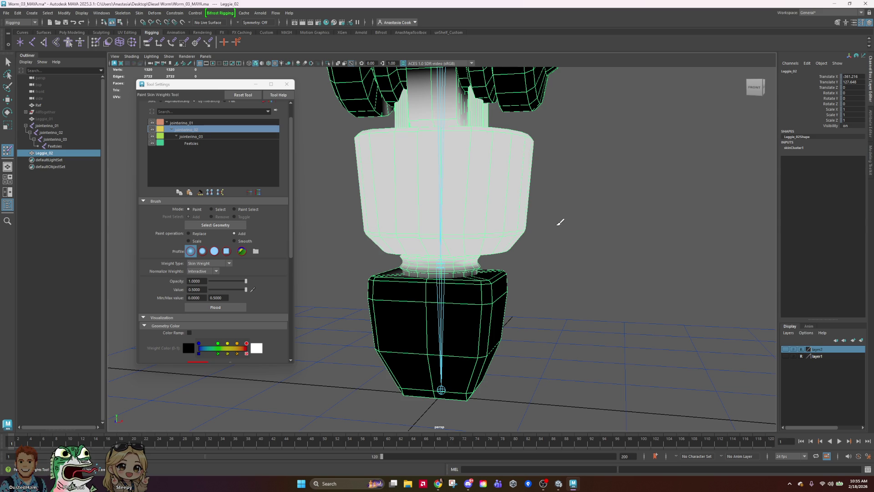
left_click_drag(596, 237, 520, 234, "alt")
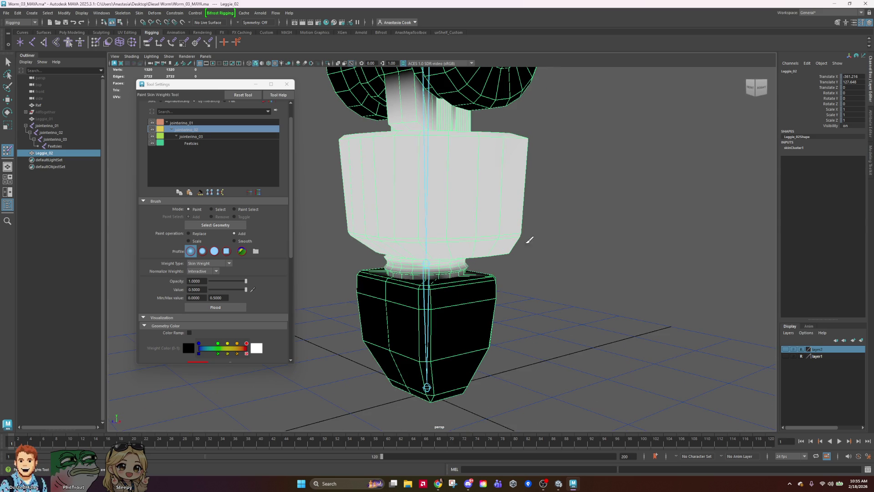
left_click(190, 123)
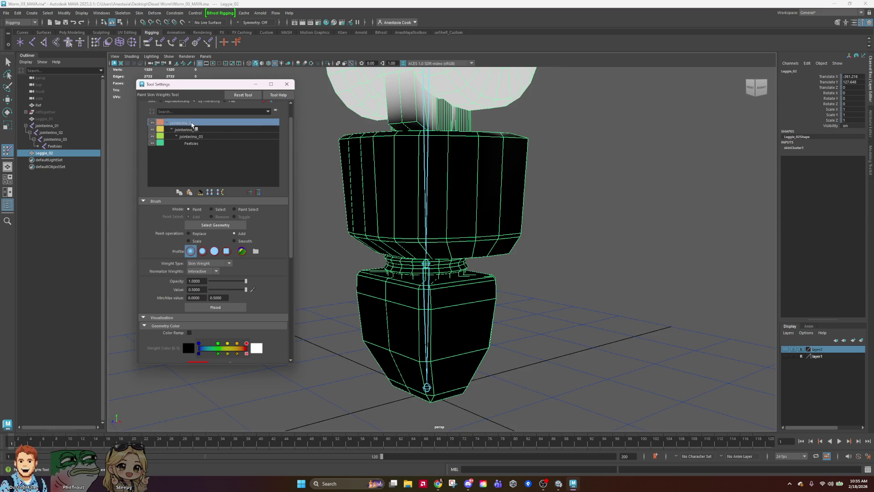
Switch the influence to jointerino_03 and paint the joint ring, undoing the last stroke.
left_click(209, 131)
left_click(210, 137)
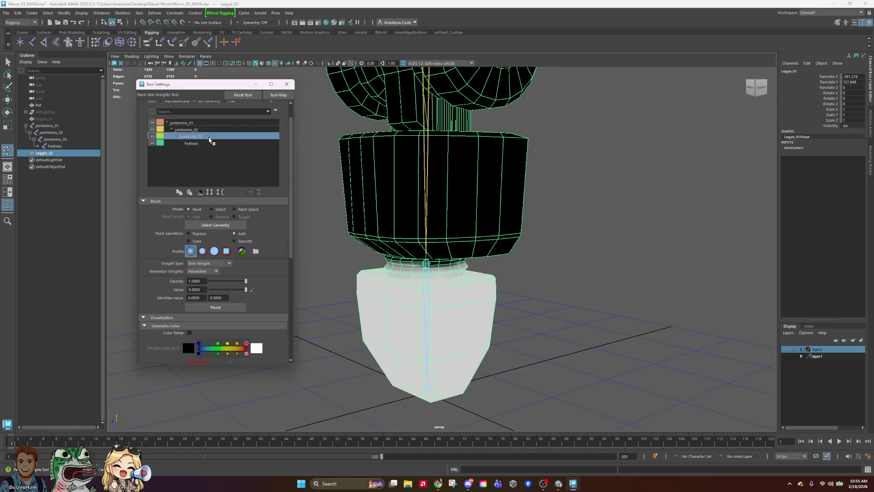
mouse_move(537, 227)
left_mouse_down("alt")
mouse_move(560, 230)
mouse_move(299, 225)
left_mouse_up("alt")
scroll(513, 273, "up", 5)
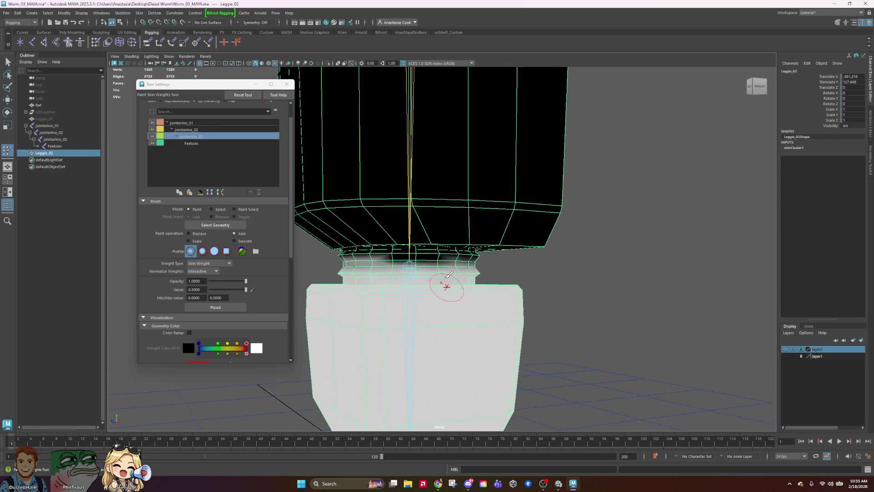
left_click_drag(417, 260, 441, 259)
left_click_drag(383, 259, 386, 259)
mouse_move(647, 281)
left_mouse_down("alt")
mouse_move(610, 288)
mouse_move(619, 286)
left_mouse_up("alt")
key("ctrl+z")
key("ctrl+z")
key("ctrl+z")
Lower the brush opacity to about 0.36, repaint the ring softly, then select jointerino_03.
left_click(226, 281)
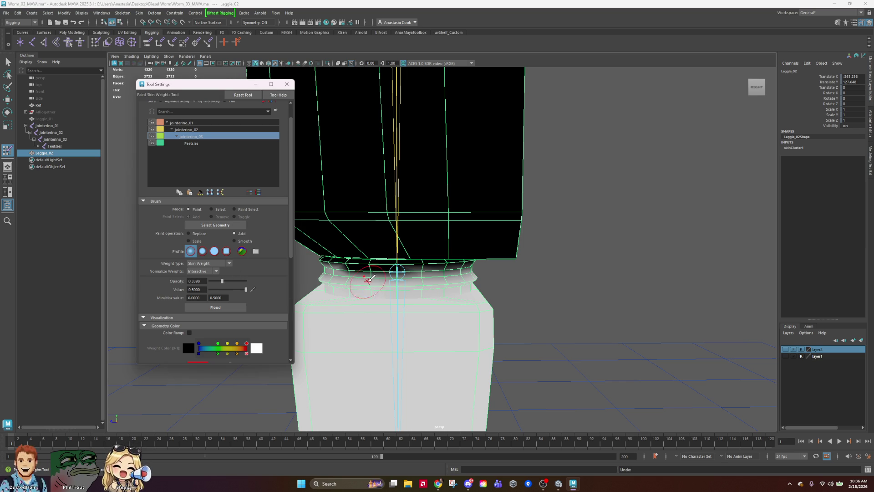
mouse_move(351, 272)
left_mouse_down()
mouse_move(382, 266)
mouse_move(534, 285)
mouse_move(434, 271)
mouse_move(445, 273)
left_mouse_up()
left_click_drag(592, 280, 537, 273, "alt")
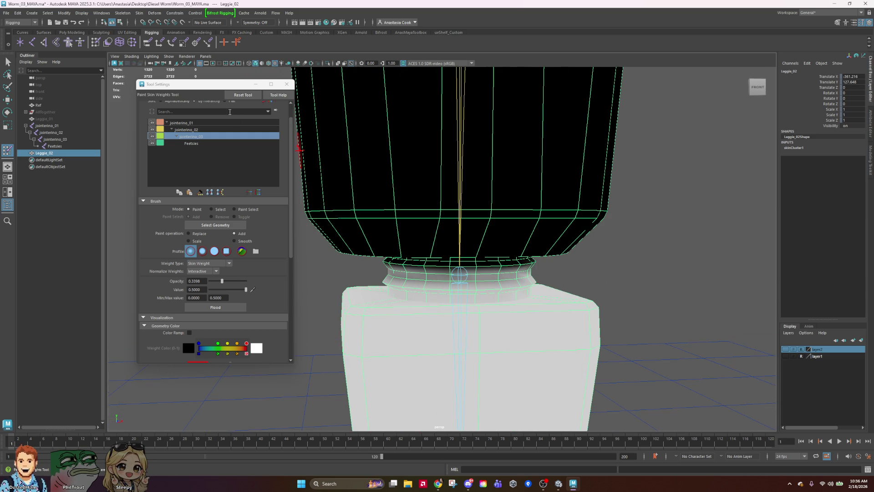
left_click(59, 139)
scroll(523, 231, "down", 6)
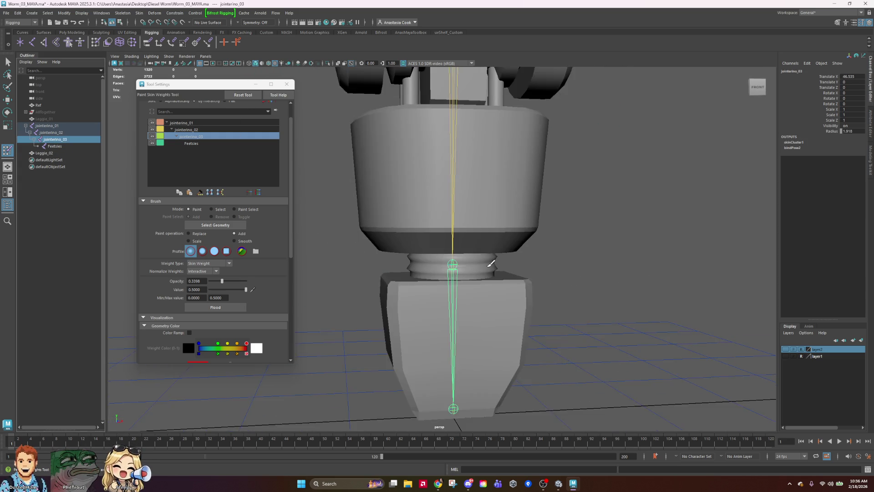
Bend the foot joint with the rotate tool to test the weights, then undo it.
key("e")
left_click_drag(461, 226, 630, 271)
key("ctrl+z")
left_click(629, 271)
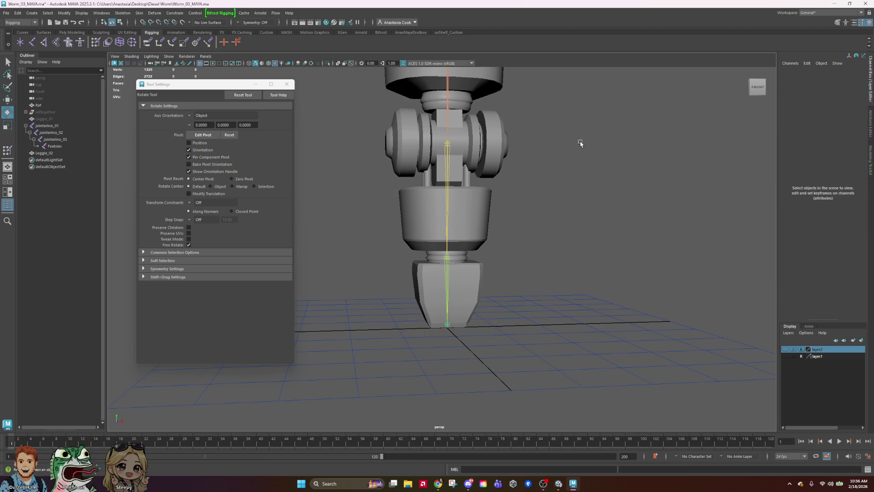
Test-bend the leg at jointerino_02, straighten it again, and save the scene.
left_click(459, 180)
mouse_move(459, 180)
left_mouse_down()
mouse_move(439, 254)
mouse_move(478, 69)
left_mouse_up()
key("ctrl+z")
scroll(478, 70, "down", 5)
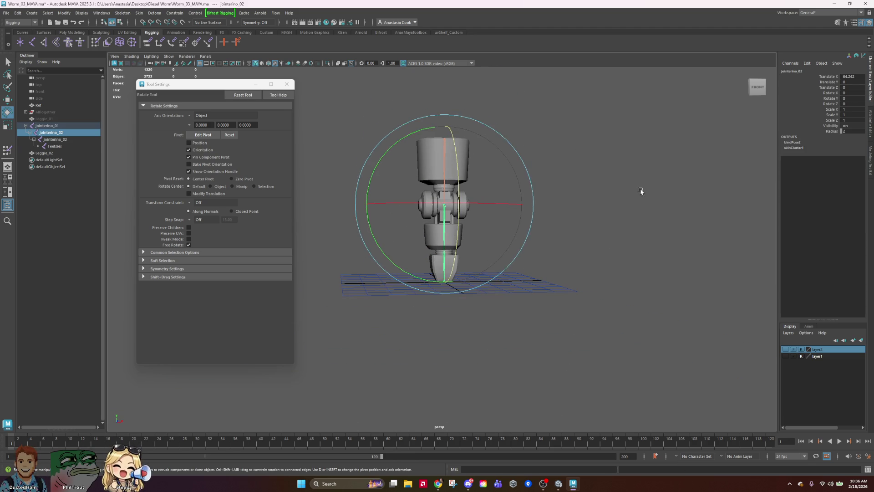
left_click(640, 191)
key("ctrl+s")
Rotate jointerino_02 about 42 degrees from a high angled view, then revert it.
left_click(445, 209)
mouse_move(444, 209)
left_mouse_down()
mouse_move(459, 228)
mouse_move(523, 255)
left_mouse_up()
key("ctrl+z")
left_click(578, 269)
left_click_drag(612, 230, 461, 250, "alt")
left_click(442, 246)
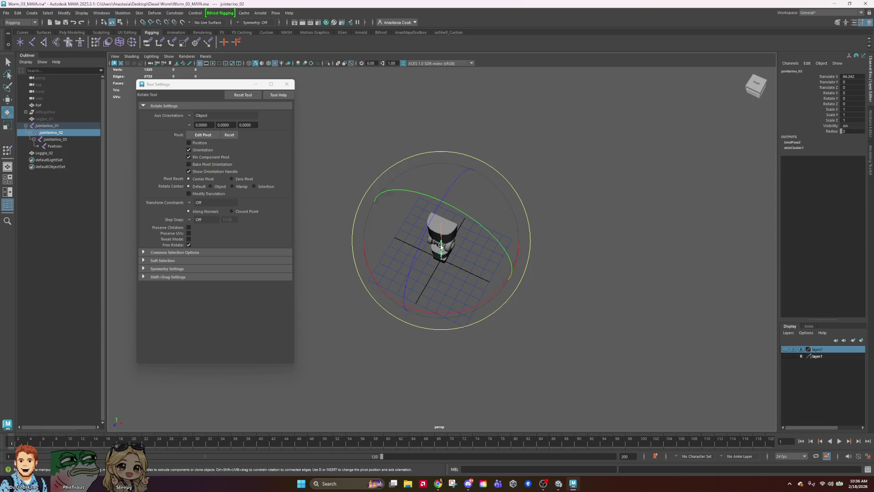
left_click_drag(421, 226, 398, 324)
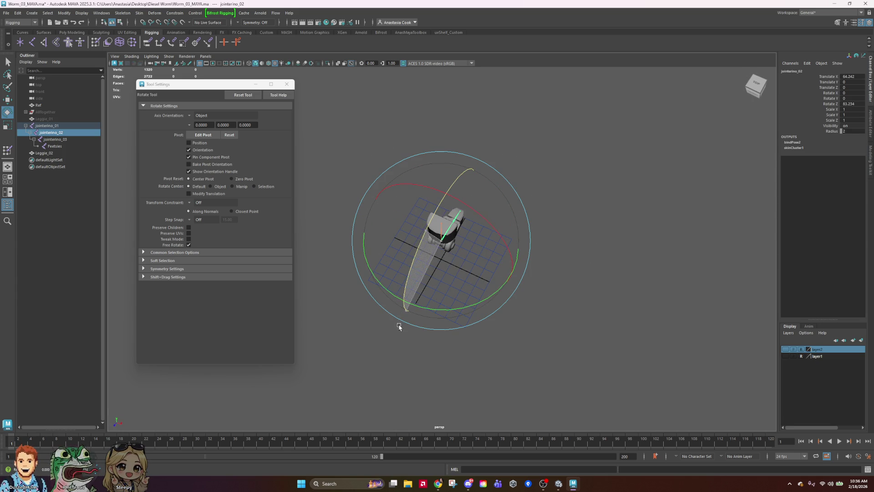
key("ctrl+z")
left_click(518, 282)
Test the Feetsies joint and bend jointerino_03 about 85 degrees, undoing each.
left_click(444, 263)
left_click_drag(460, 214, 403, 296)
key("ctrl+z")
left_click(68, 138)
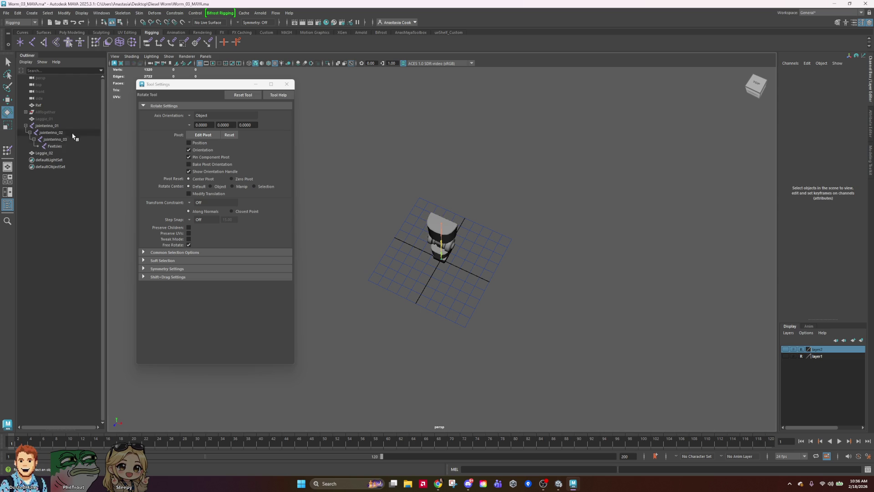
mouse_move(419, 247)
left_mouse_down()
mouse_move(400, 312)
mouse_move(458, 185)
mouse_move(427, 287)
mouse_move(506, 162)
left_mouse_up()
key("ctrl+z")
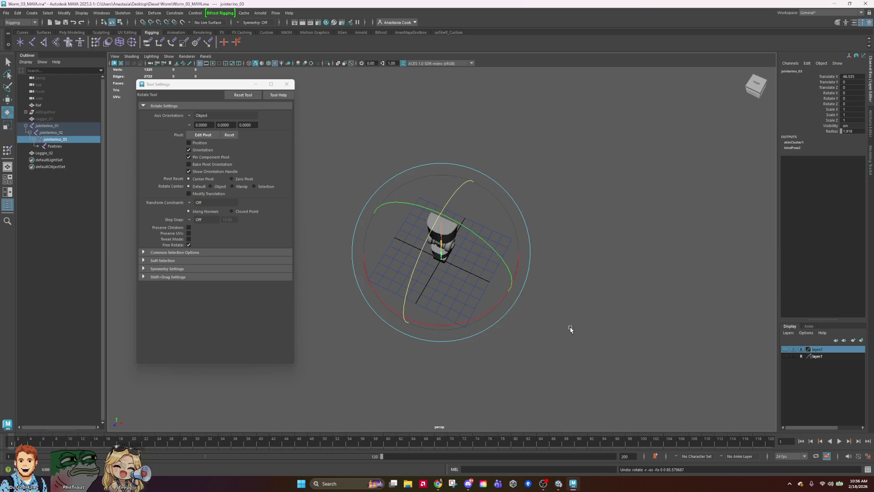
From a front view, rotate the lower chain at jointerino_02, undo, and save.
mouse_move(546, 330)
left_mouse_down("alt")
mouse_move(609, 305)
mouse_move(616, 289)
mouse_move(463, 217)
left_mouse_up("alt")
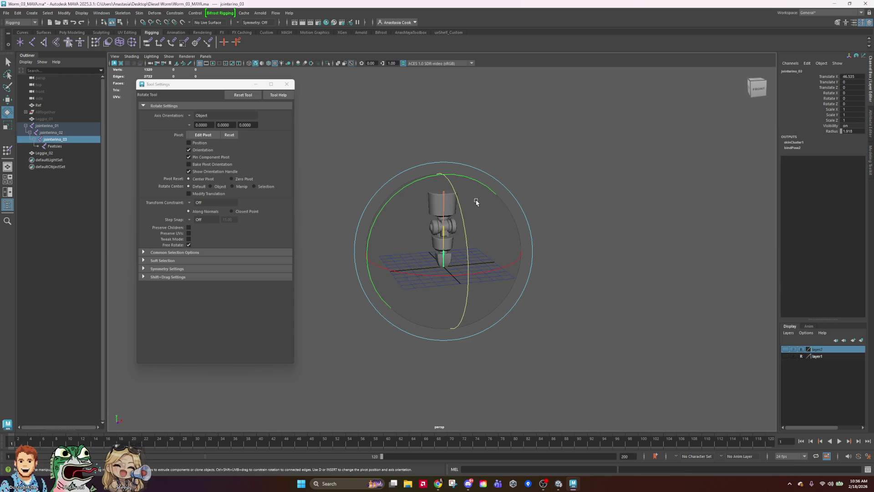
left_click(564, 165)
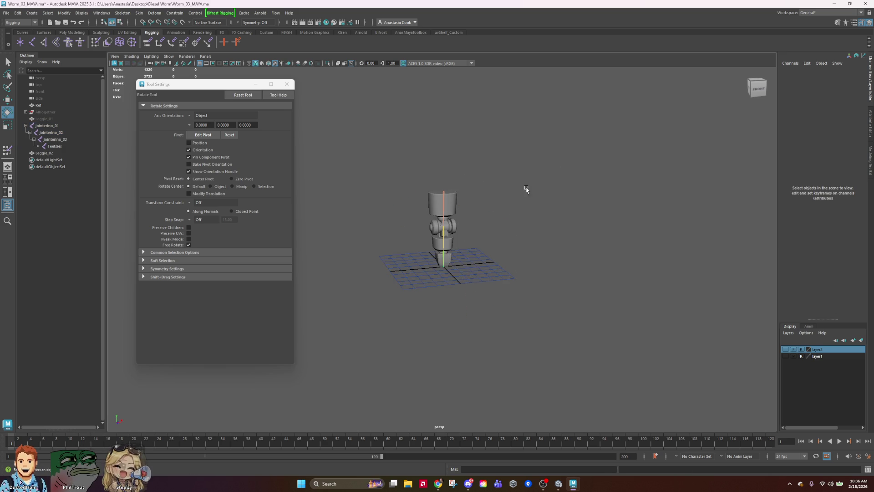
scroll(449, 245, "up", 3)
left_click(450, 244)
left_click_drag(478, 186, 454, 289)
key("ctrl+z")
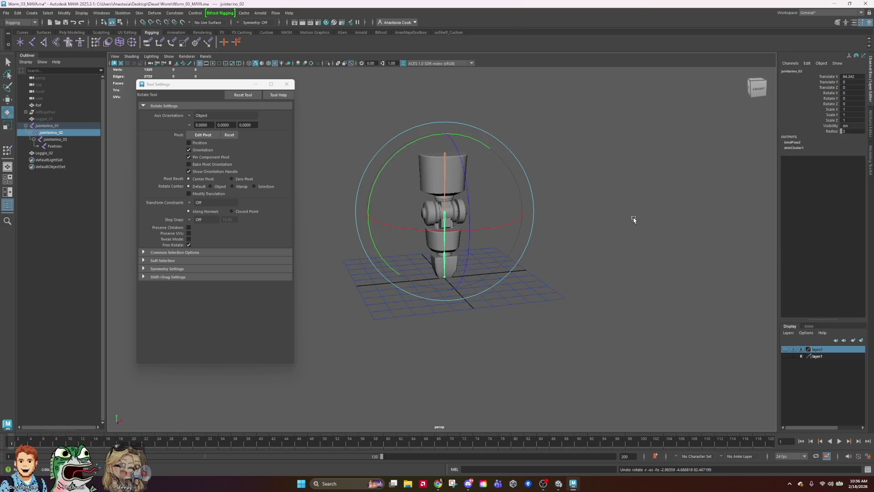
key("ctrl+s")
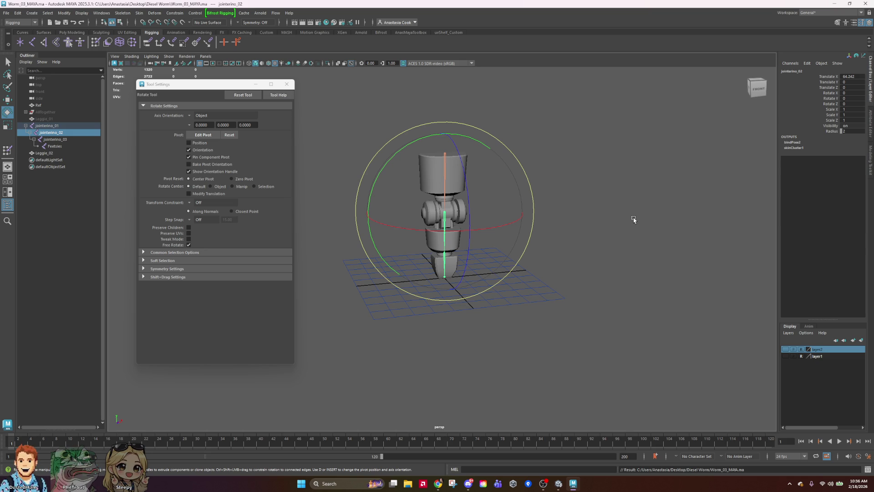
Select and deselect jointerino_03, then save the scene file.
left_click(585, 167)
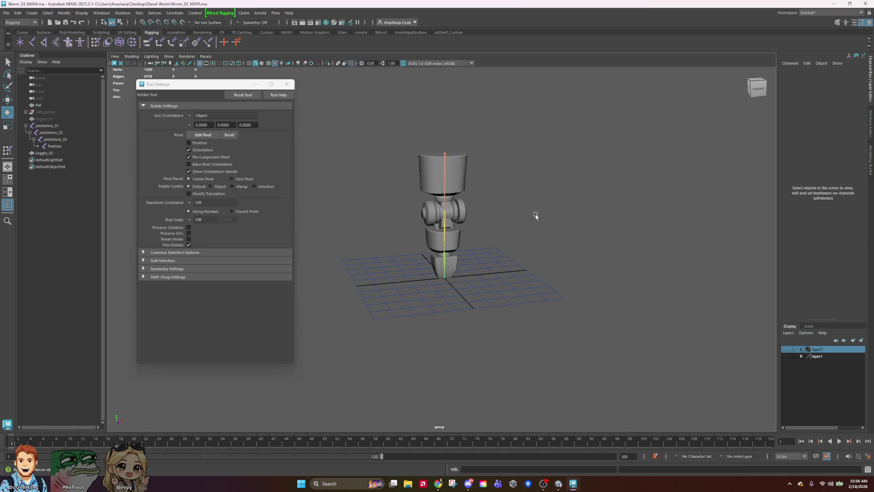
left_click(81, 141)
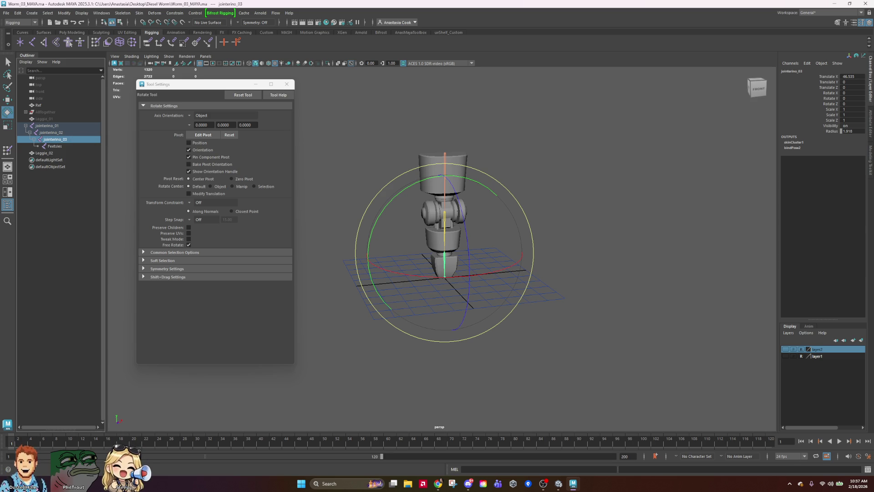
left_click(587, 165)
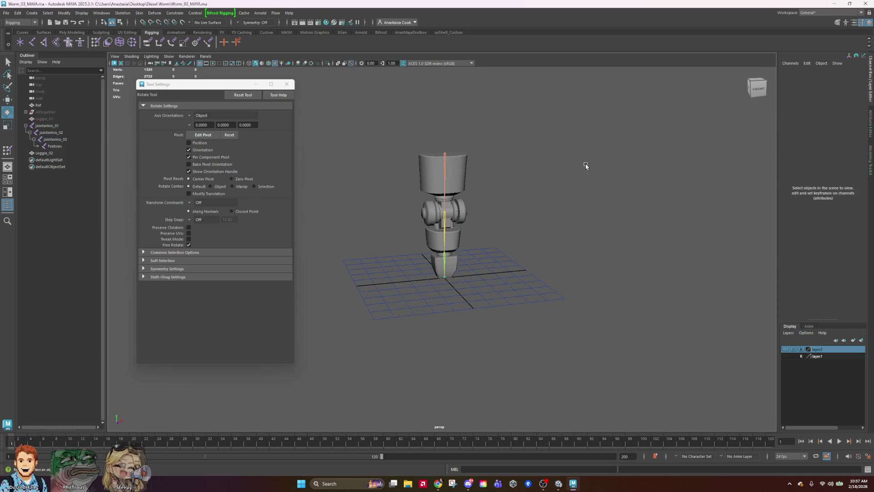
left_click(66, 22)
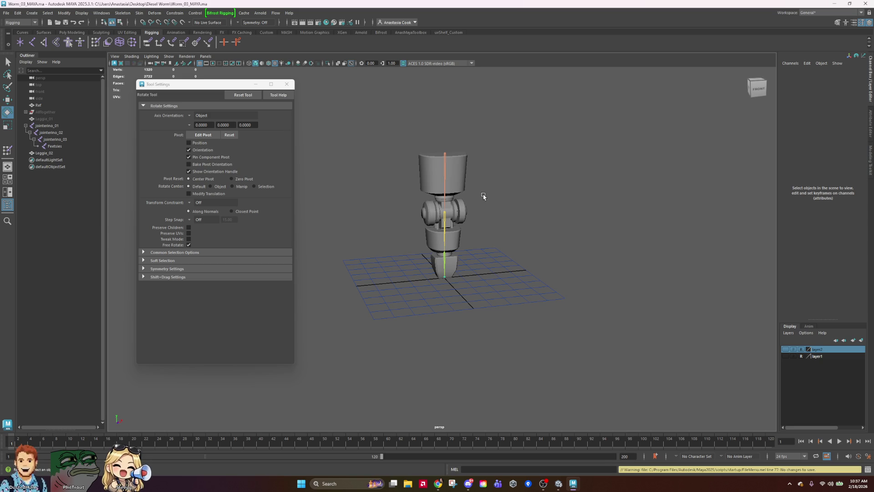
Bend the leg at jointerino_02 once more, undo it, and orbit slightly.
left_click(445, 223)
mouse_move(444, 129)
left_mouse_down()
mouse_move(458, 131)
mouse_move(464, 102)
left_mouse_up()
key("ctrl+z")
key("ctrl+z")
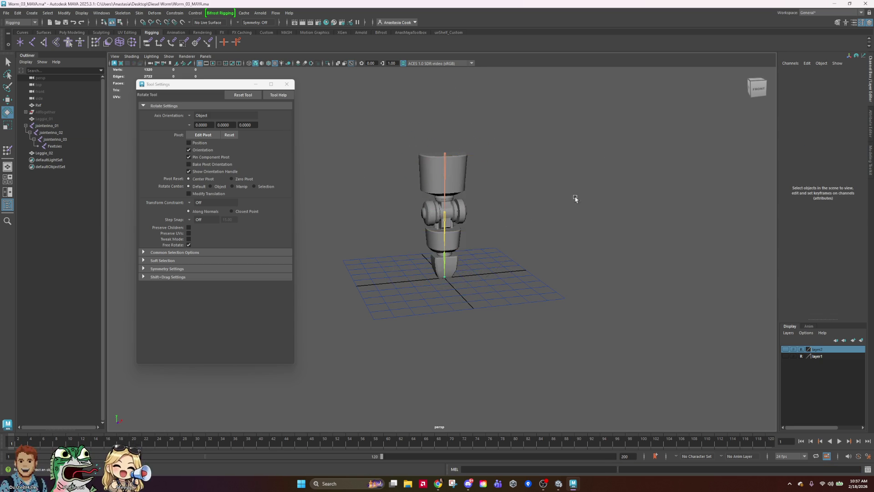
left_click_drag(595, 164, 574, 254, "alt")
left_click(444, 225)
left_click(446, 253)
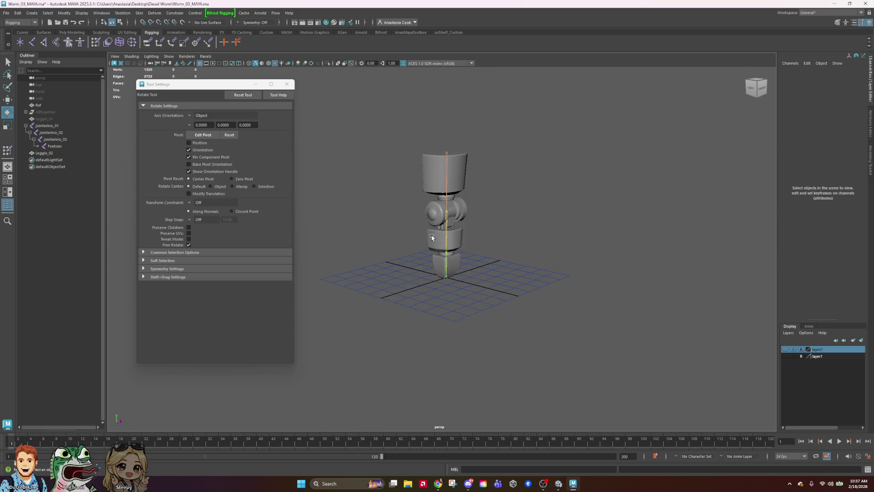
Twist the leg sideways at jointerino_02 to check the deformation.
left_click(447, 234)
mouse_move(396, 179)
left_mouse_down()
mouse_move(393, 227)
mouse_move(435, 108)
mouse_move(416, 286)
mouse_move(413, 111)
mouse_move(491, 240)
mouse_move(618, 191)
left_mouse_up()
left_click(508, 207)
scroll(508, 207, "up", 3)
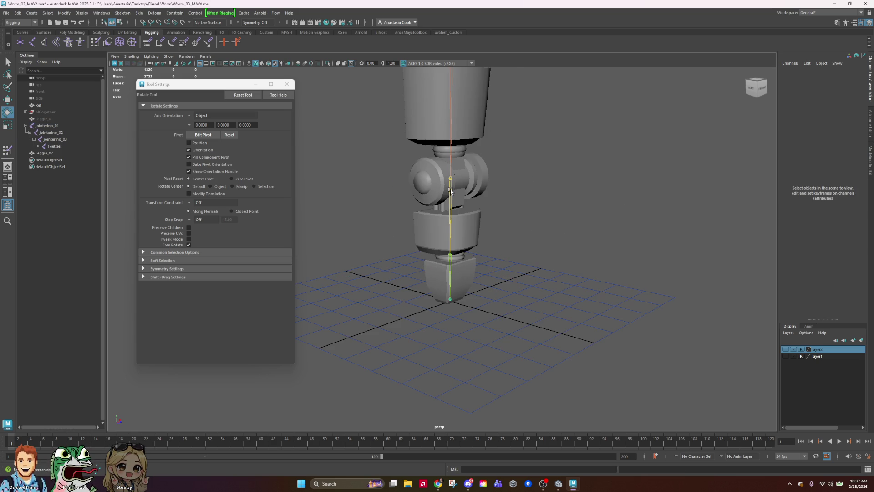
Rotate jointerino_02 around its vertical axis, undo, and start painting skin weights on Leggie_02.
left_click(450, 189)
mouse_move(404, 136)
left_mouse_down()
mouse_move(396, 250)
mouse_move(413, 242)
left_mouse_up()
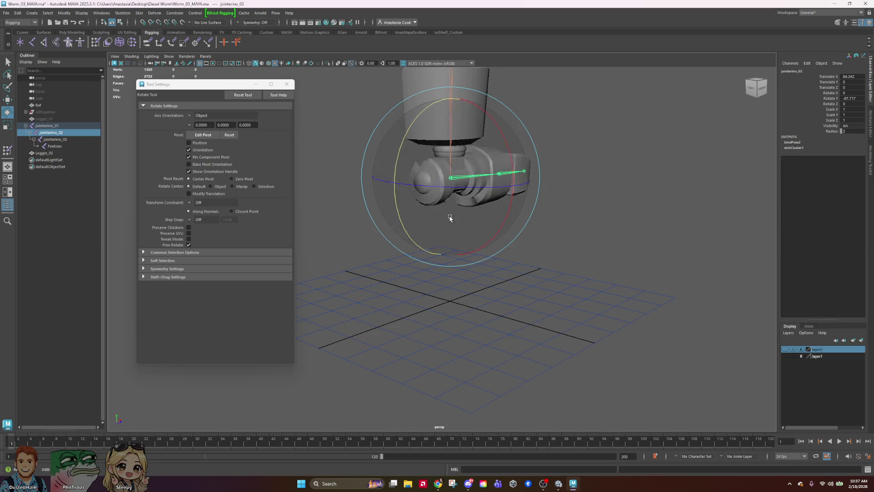
key("ctrl+z")
left_click(62, 154)
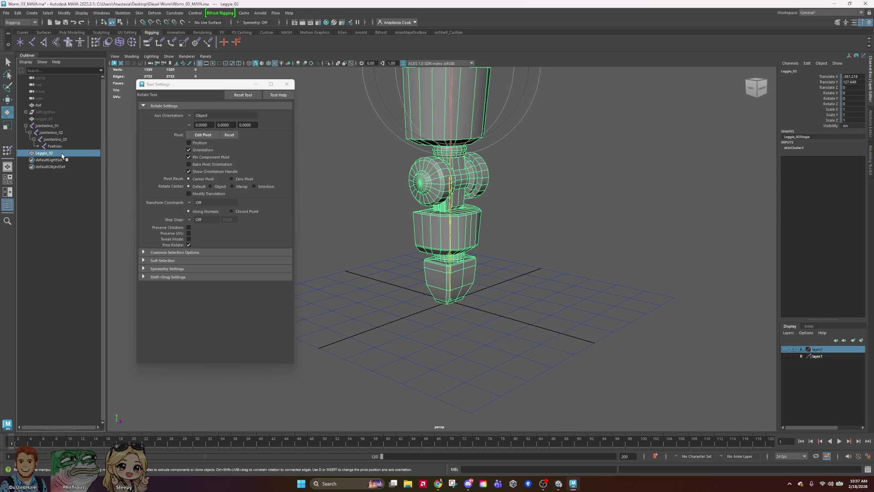
left_click(8, 150)
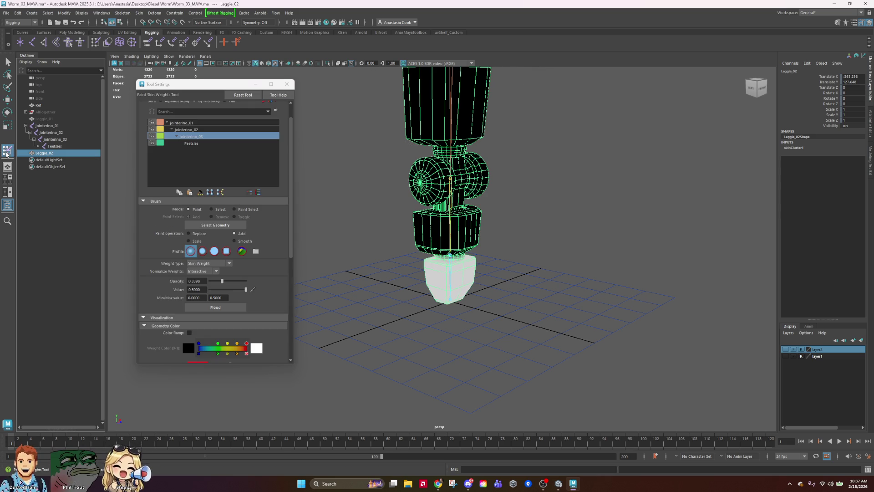
Show jointerino_02, then jointerino_01 weights, and raise brush opacity to 1.0.
mouse_move(503, 225)
left_mouse_down("alt")
mouse_move(542, 228)
mouse_move(183, 151)
left_mouse_up("alt")
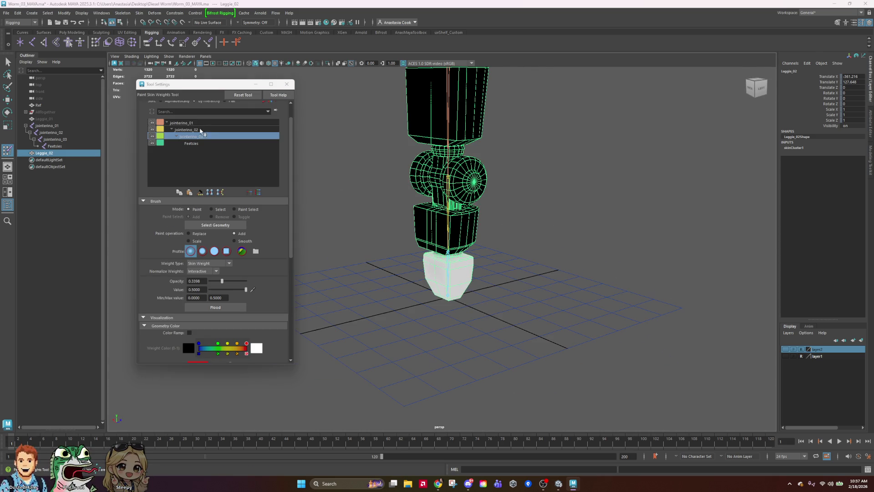
left_click(201, 131)
left_click(199, 123)
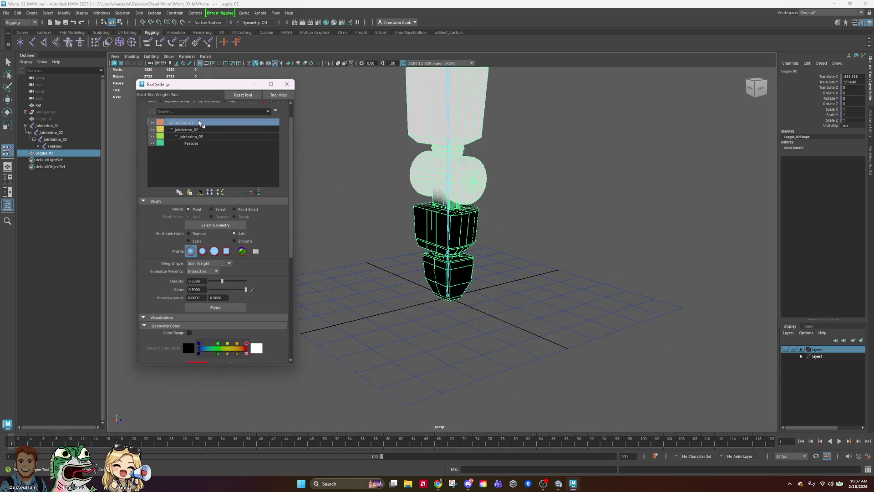
scroll(566, 207, "up", 3)
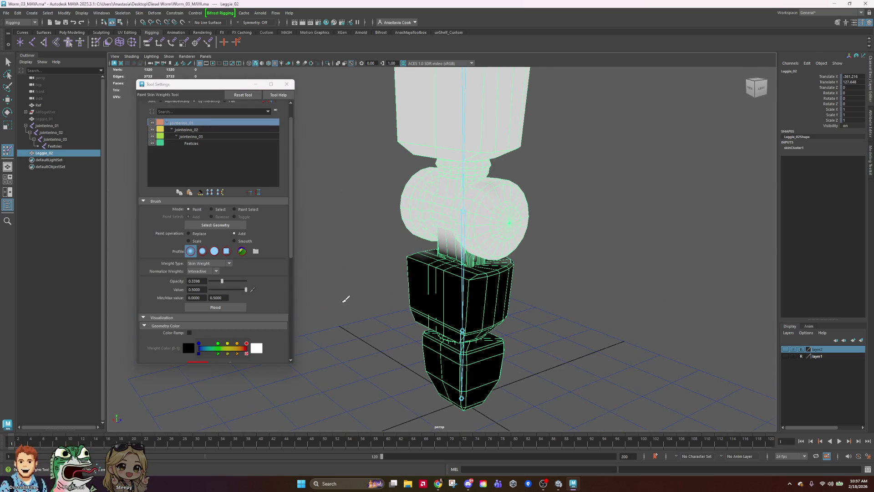
left_click_drag(225, 280, 260, 282)
Enlarge the brush radius to 6.0748.
mouse_move(600, 203)
left_mouse_down("alt")
mouse_move(548, 193)
mouse_move(414, 209)
mouse_move(594, 197)
mouse_move(533, 185)
mouse_move(585, 181)
left_mouse_up("alt")
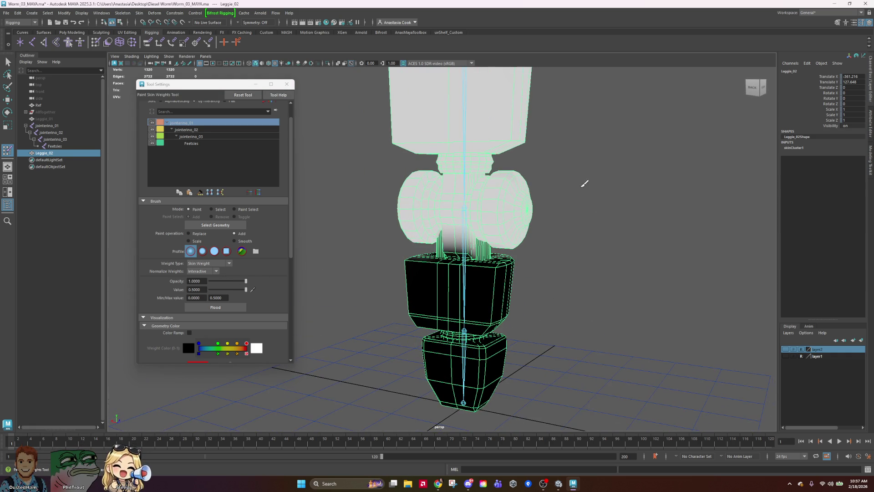
scroll(239, 301, "down", 3)
scroll(238, 300, "down", 3)
scroll(239, 300, "down", 3)
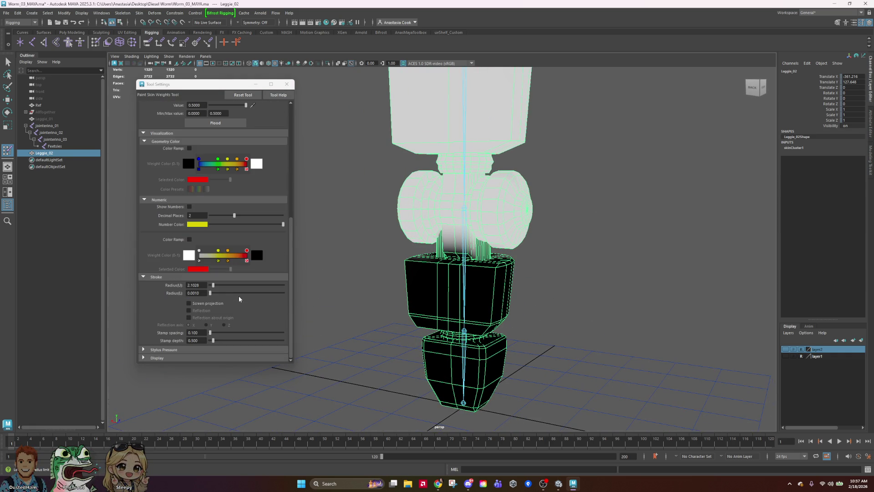
left_click_drag(215, 289, 220, 286)
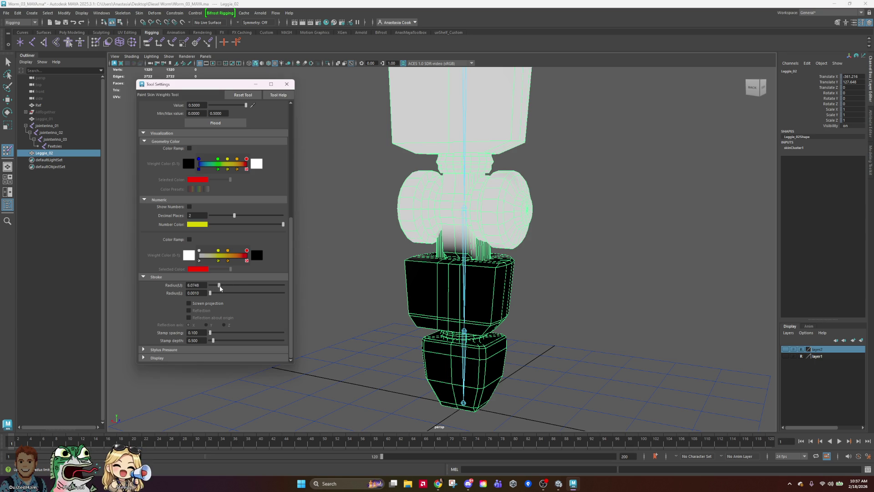
Orbit around the leg and halve the brush radius to 3.0374.
scroll(227, 312, "up", 5)
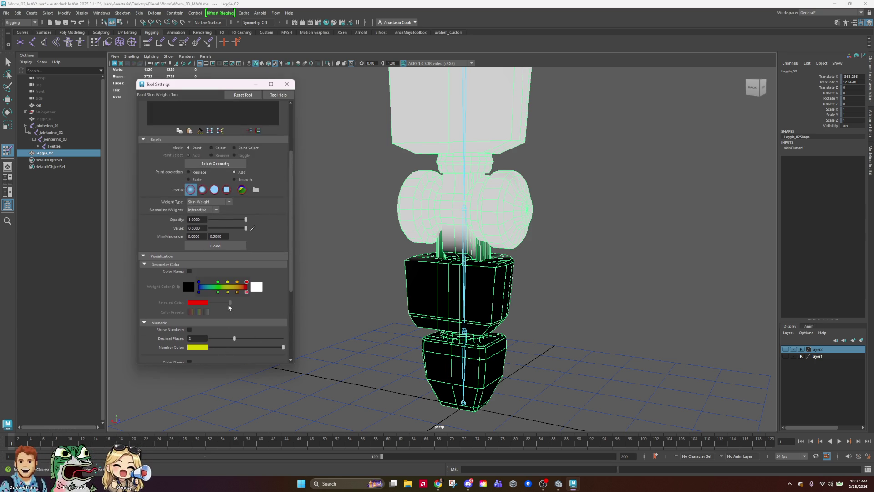
mouse_move(512, 185)
left_mouse_down("alt")
mouse_move(591, 203)
mouse_move(511, 182)
left_mouse_up("alt")
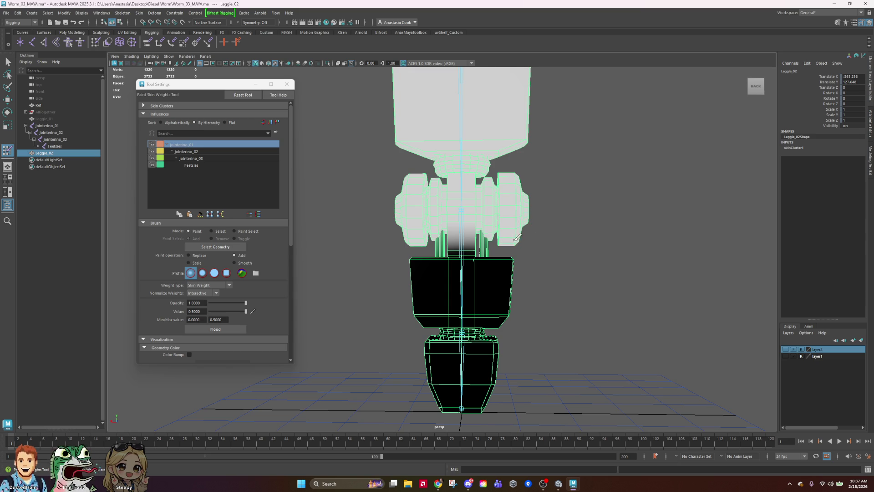
mouse_move(526, 226)
left_mouse_down("alt")
mouse_move(544, 211)
mouse_move(401, 212)
left_mouse_up("alt")
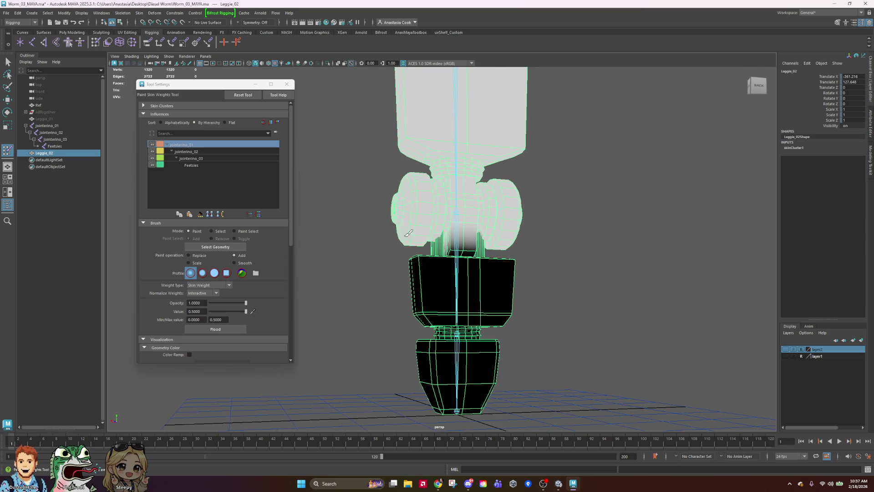
mouse_move(418, 165)
left_mouse_down("alt")
mouse_move(583, 141)
mouse_move(726, 143)
left_mouse_up("alt")
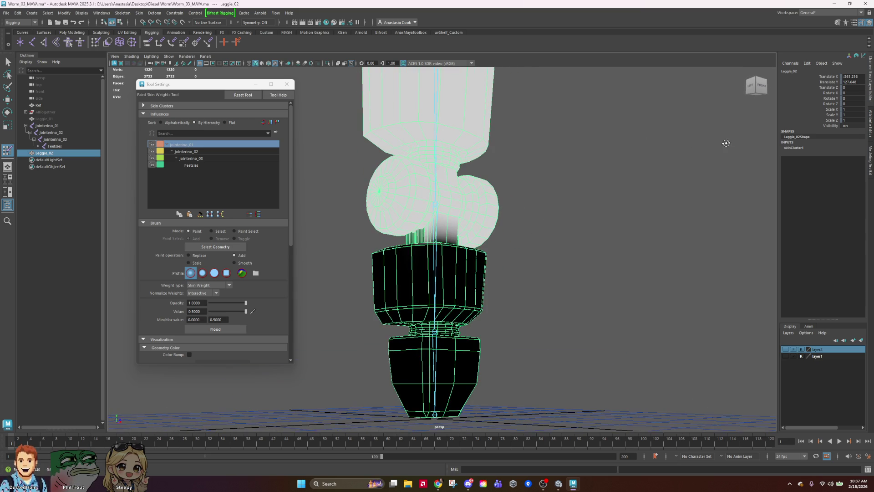
left_click_drag(562, 180, 541, 191, "alt")
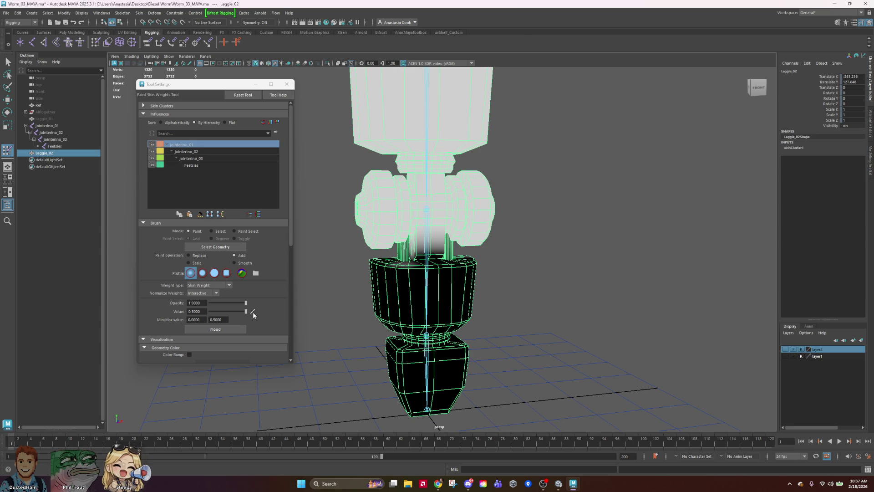
scroll(249, 301, "down", 3)
scroll(248, 301, "down", 6)
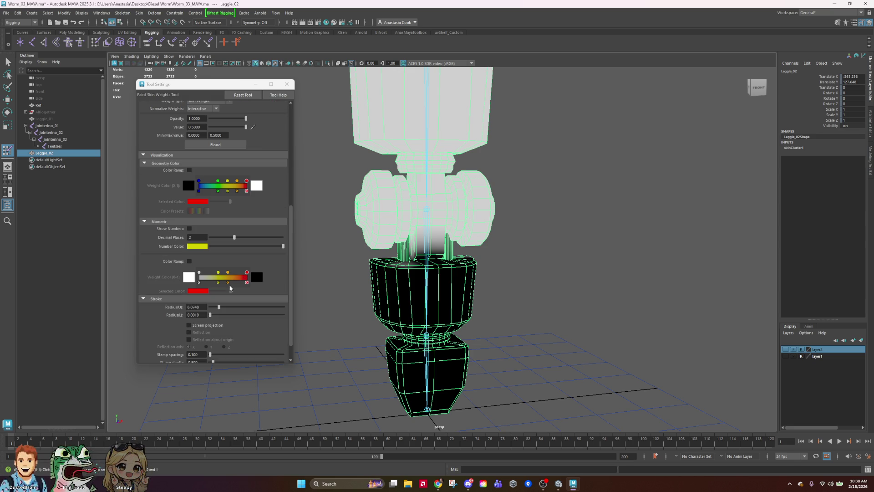
left_click_drag(215, 308, 215, 307)
Tumble around the leg to inspect jointerino_01's influence, then select jointerino_03.
mouse_move(527, 213)
left_mouse_down("alt")
mouse_move(544, 220)
mouse_move(545, 193)
mouse_move(552, 200)
mouse_move(469, 207)
left_mouse_up("alt")
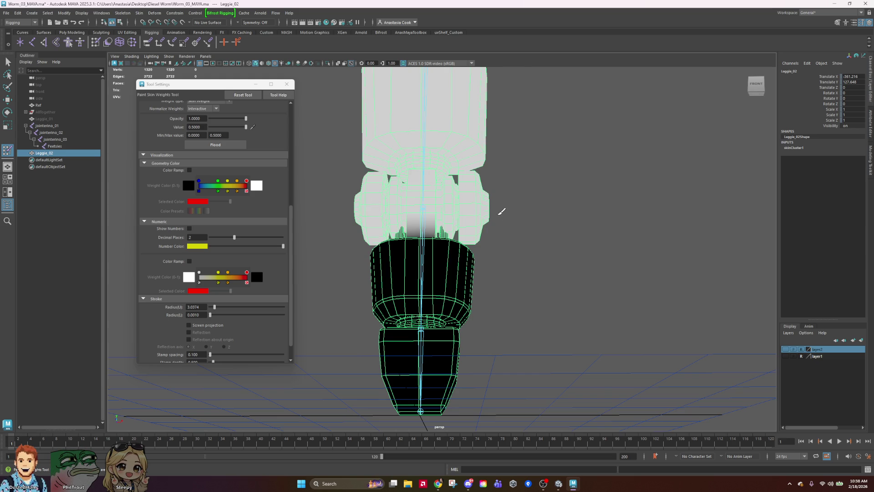
scroll(501, 211, "up", 3)
mouse_move(538, 217)
left_mouse_down("alt")
mouse_move(505, 219)
mouse_move(540, 217)
mouse_move(513, 209)
mouse_move(416, 241)
left_mouse_up("alt")
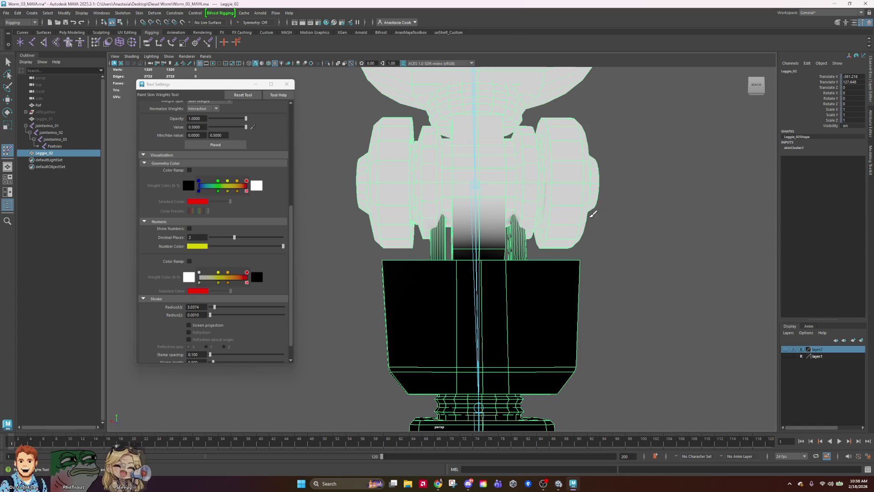
mouse_move(580, 223)
left_mouse_down("alt")
mouse_move(615, 193)
mouse_move(564, 201)
mouse_move(603, 197)
mouse_move(567, 221)
left_mouse_up("alt")
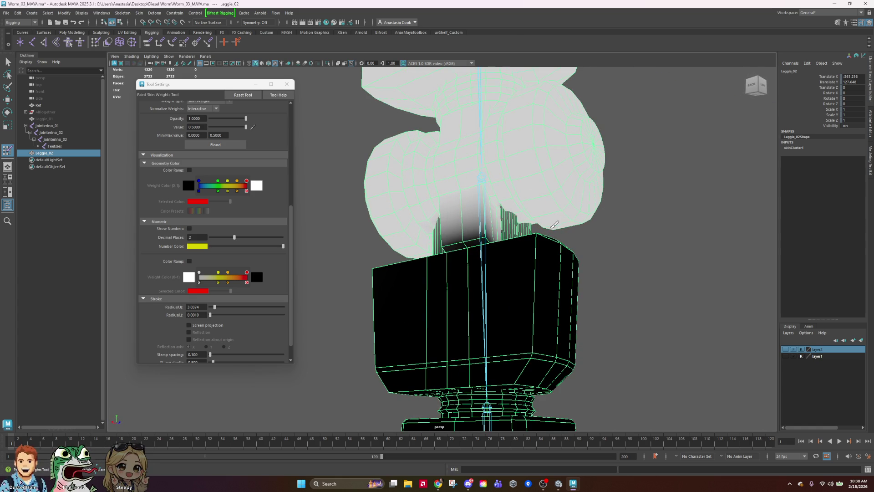
mouse_move(658, 214)
left_mouse_down("alt")
mouse_move(603, 197)
mouse_move(531, 219)
left_mouse_up("alt")
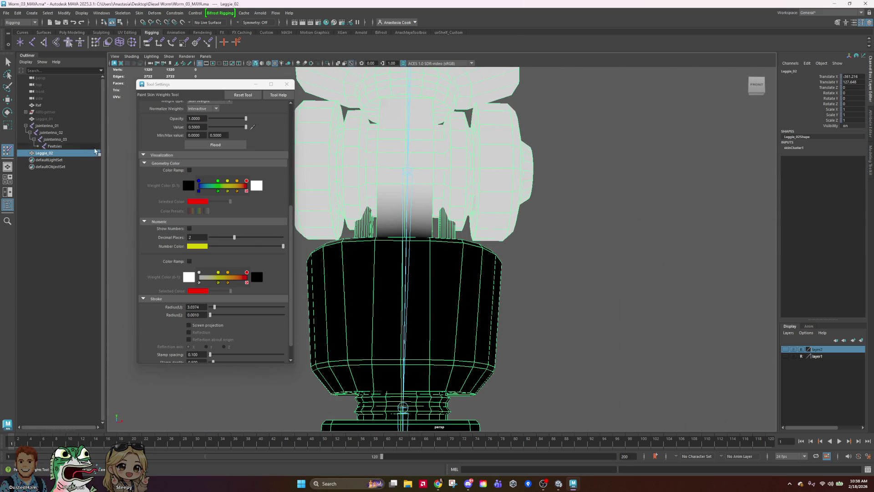
left_click(68, 139)
Bend the leg at jointerino_02 with the rotate tool, then undo the bend.
scroll(392, 177, "down", 3)
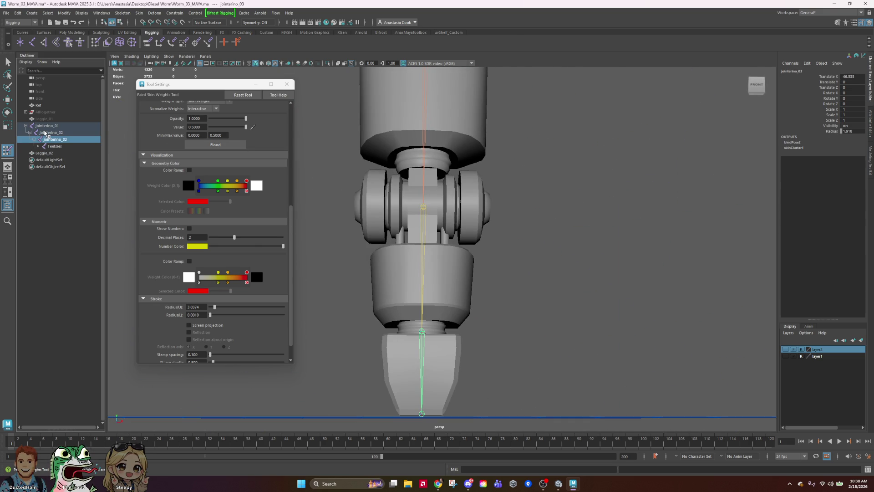
key("e")
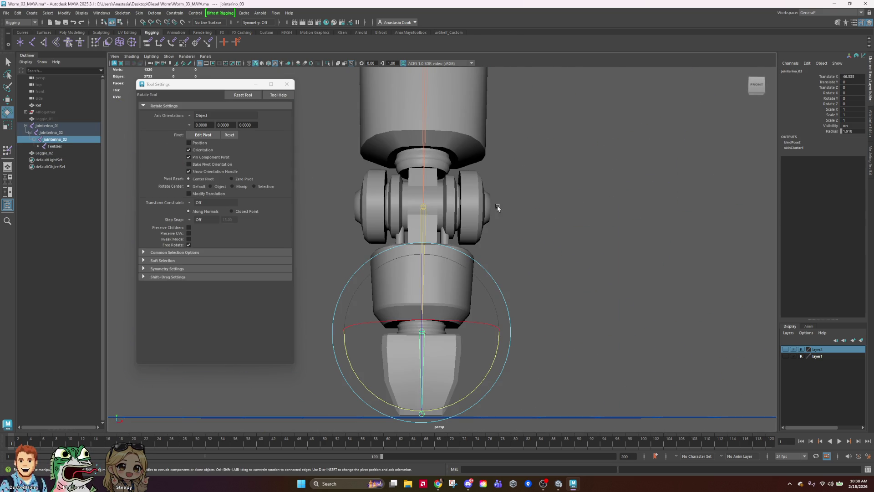
left_click(57, 133)
mouse_move(430, 165)
left_mouse_down()
mouse_move(478, 176)
mouse_move(504, 195)
mouse_move(546, 199)
mouse_move(583, 117)
mouse_move(496, 269)
mouse_move(438, 288)
mouse_move(527, 287)
left_mouse_up()
key("ctrl+z")
Reselect the Leggie_02 mesh and resume painting its skin weights.
left_click(628, 234)
left_click(457, 201)
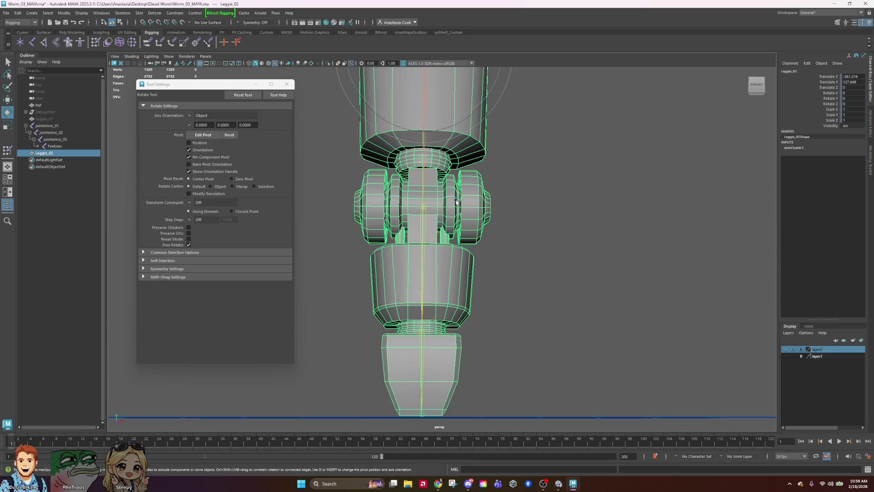
left_click(8, 151)
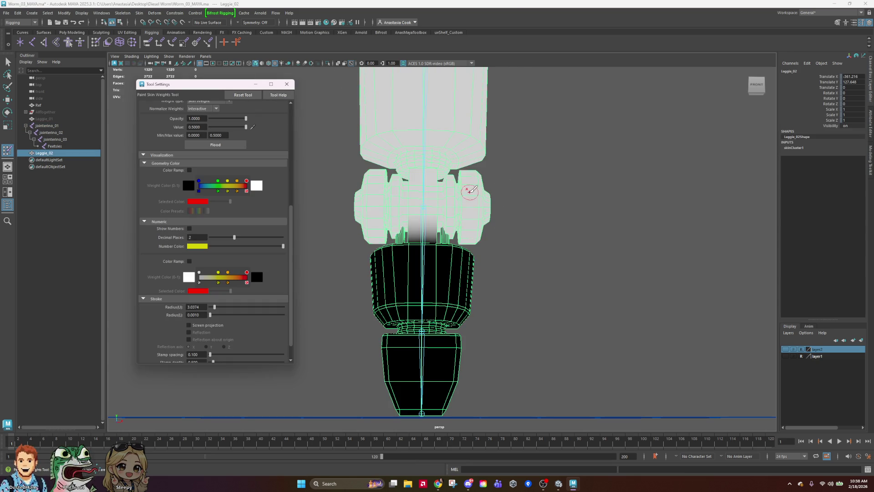
Orbit to a front view of the leg and display jointerino_02's weights.
scroll(468, 190, "up", 10)
left_click_drag(424, 204, 472, 234, "alt")
scroll(461, 219, "up", 10)
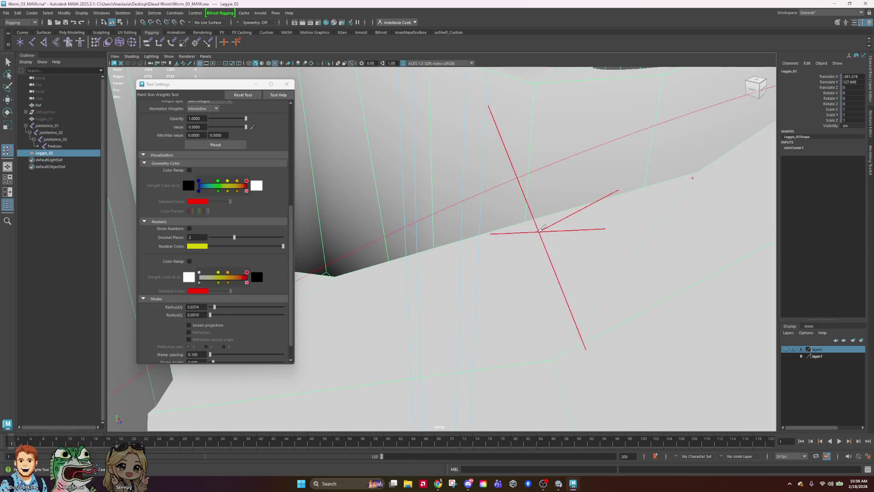
mouse_move(455, 230)
left_mouse_down("alt")
mouse_move(539, 248)
mouse_move(614, 228)
left_mouse_up("alt")
scroll(539, 247, "down", 10)
scroll(264, 214, "up", 5)
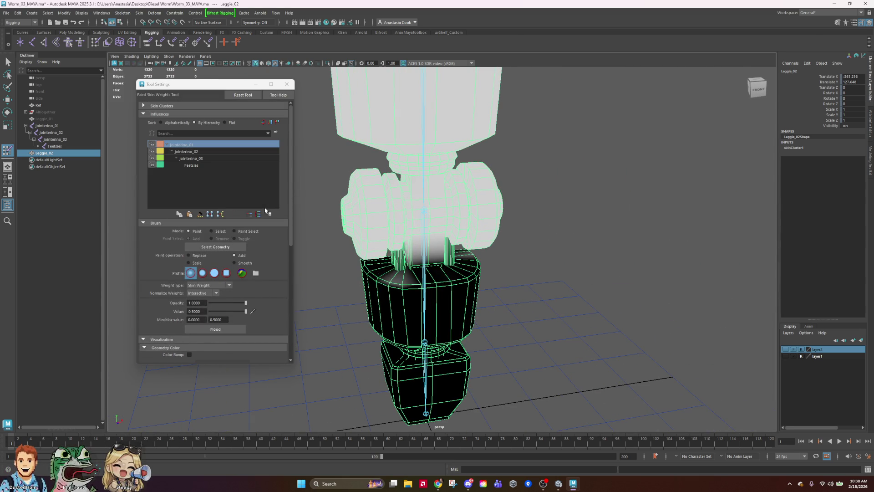
left_click(186, 151)
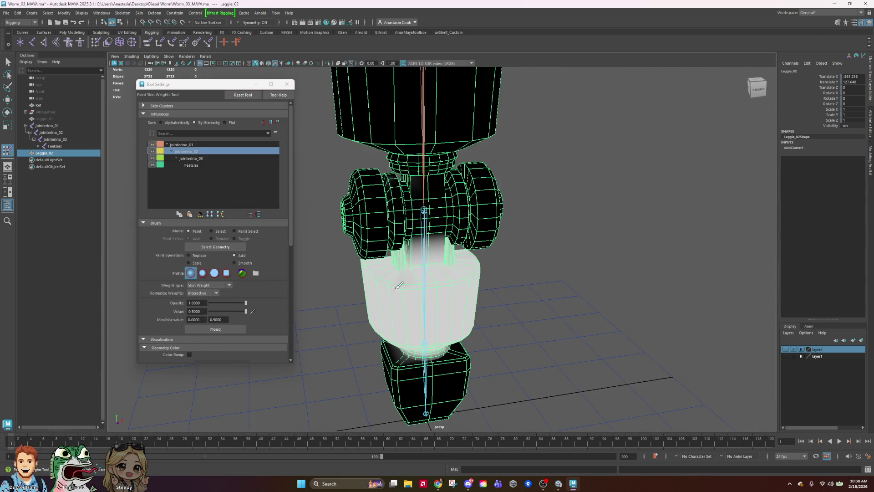
Inspect the joint from below, then display jointerino_03 and jointerino_01 weights.
left_click_drag(371, 297, 469, 293, "alt")
scroll(565, 307, "up", 4)
left_click_drag(564, 307, 511, 248, "alt")
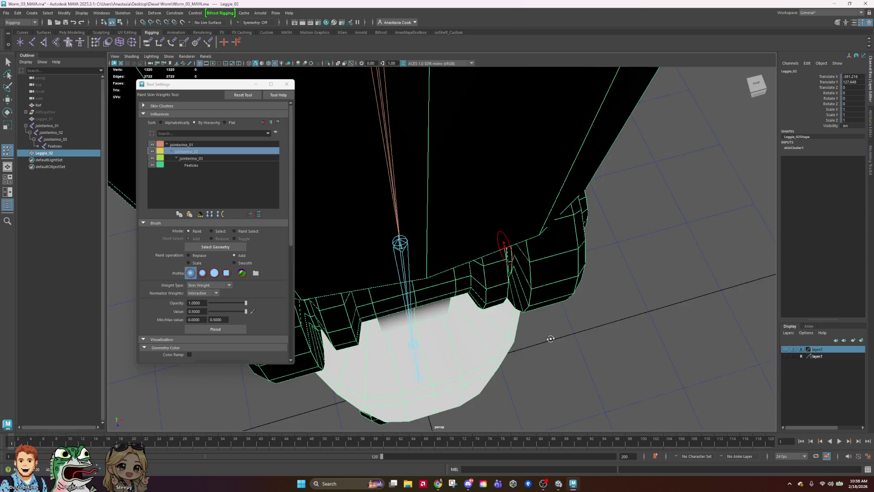
scroll(513, 293, "up", 5)
mouse_move(502, 303)
left_mouse_down("alt")
mouse_move(572, 257)
mouse_move(551, 240)
left_mouse_up("alt")
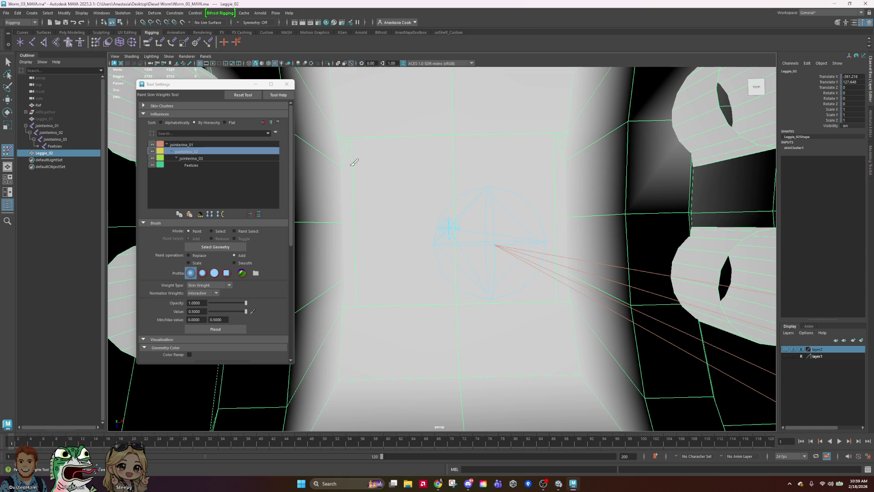
mouse_move(575, 370)
left_mouse_down("alt")
mouse_move(512, 212)
mouse_move(523, 236)
left_mouse_up("alt")
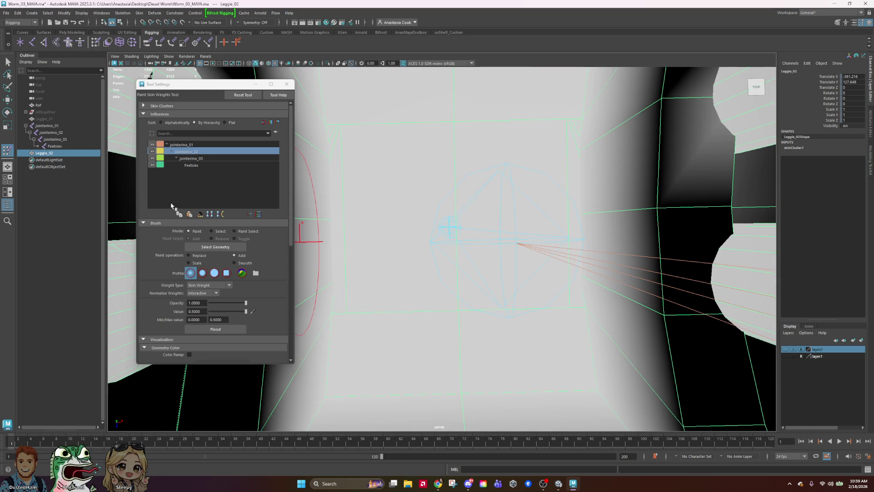
left_click(206, 159)
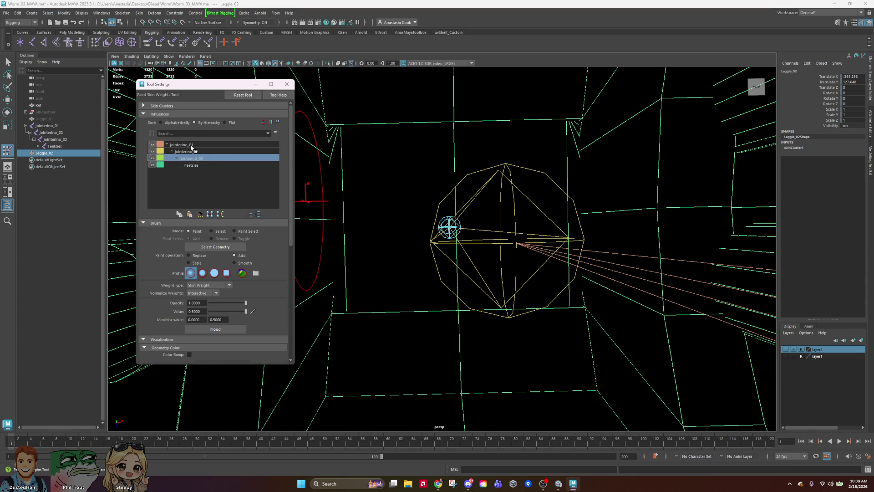
left_click(191, 146)
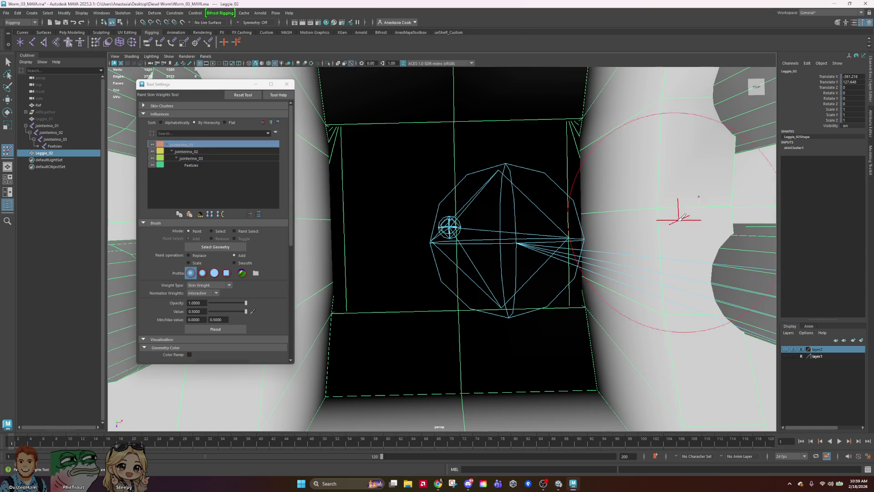
Reframe the leg ring and reduce the brush radius to 1.4019.
mouse_move(690, 192)
left_mouse_down("alt")
mouse_move(649, 256)
mouse_move(654, 231)
mouse_move(576, 290)
mouse_move(592, 273)
mouse_move(553, 234)
left_mouse_up("alt")
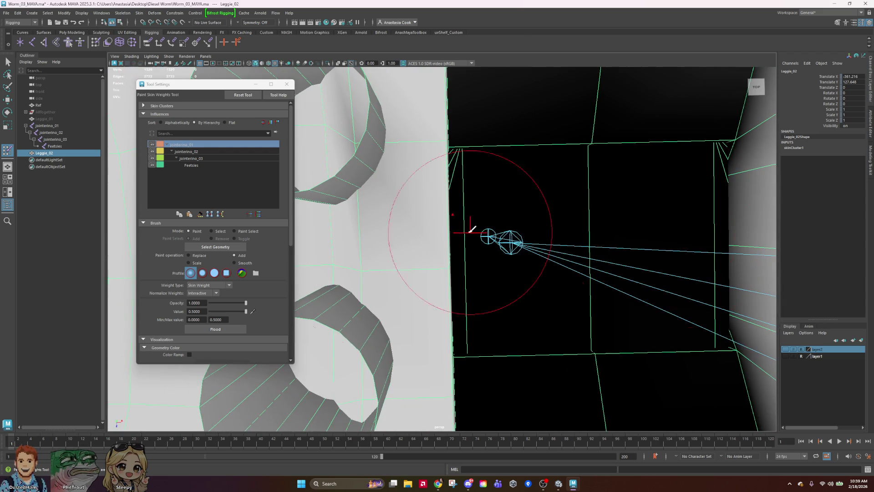
left_click_drag(362, 124, 361, 195, "alt")
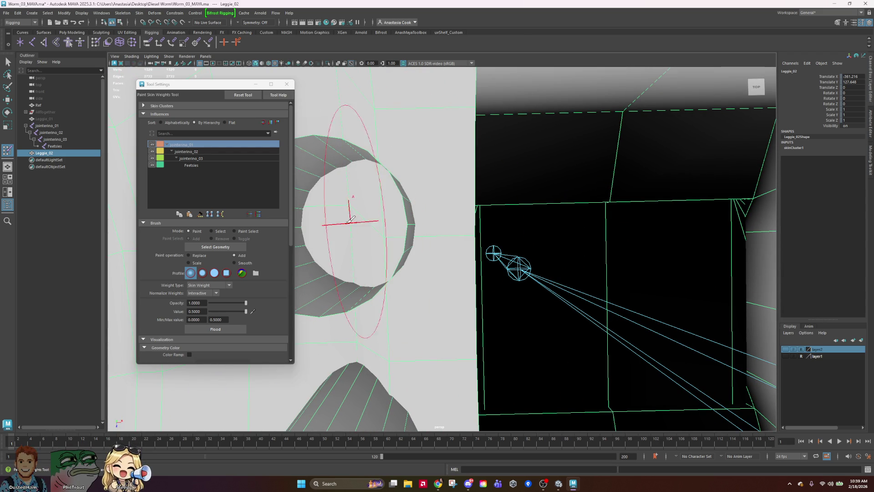
scroll(223, 278, "down", 5)
scroll(224, 277, "down", 2)
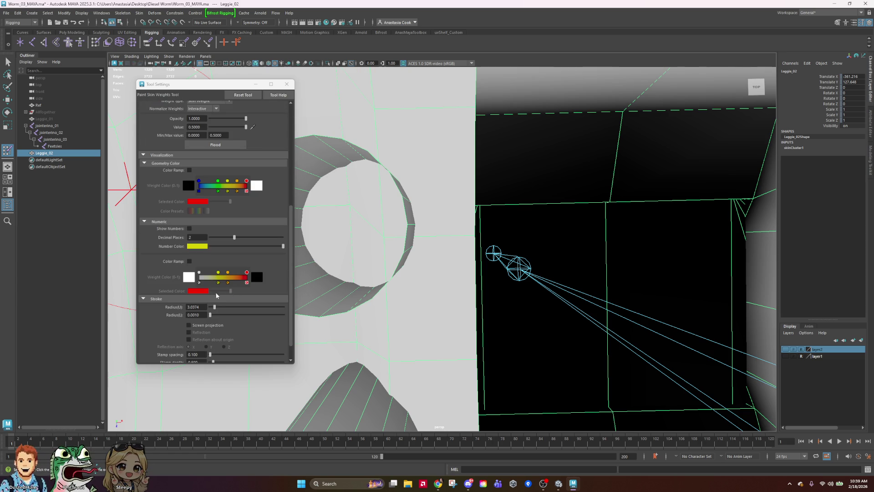
left_click_drag(213, 308, 212, 307)
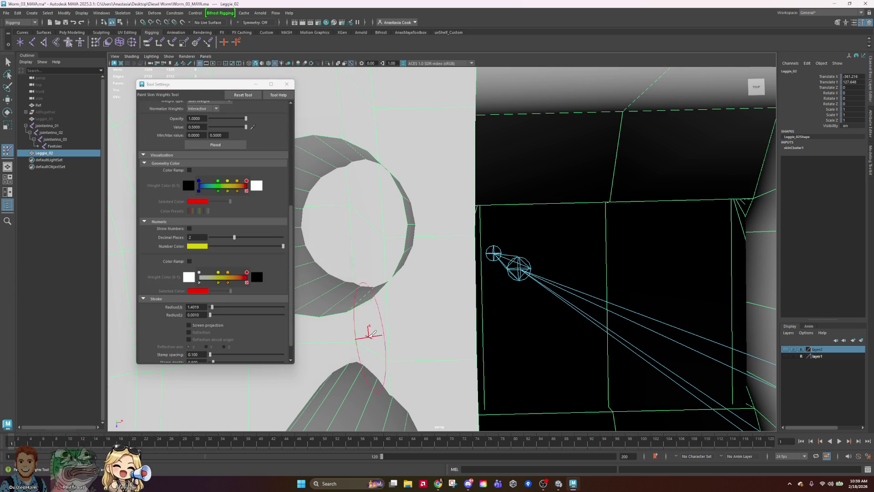
Orbit and zoom around the torus and black tube from several angles.
mouse_move(400, 92)
left_mouse_down("alt")
mouse_move(498, 112)
mouse_move(498, 148)
mouse_move(384, 219)
mouse_move(511, 201)
mouse_move(385, 214)
left_mouse_up("alt")
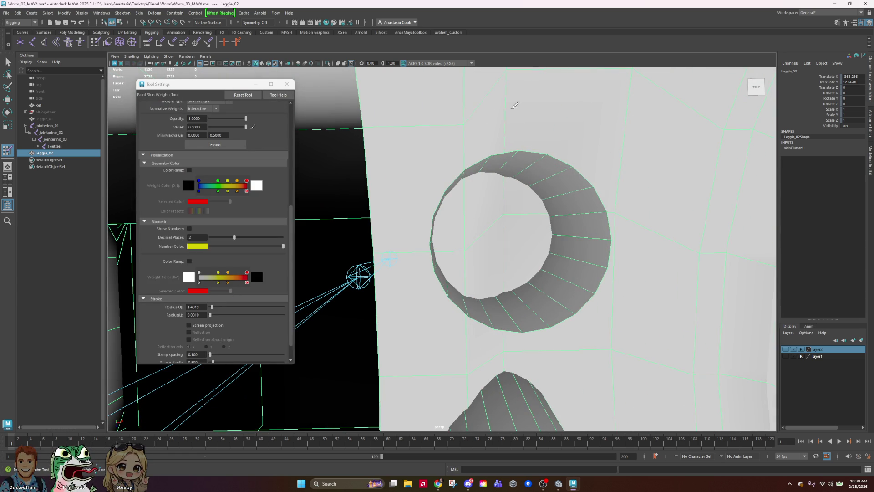
mouse_move(505, 350)
left_mouse_down("alt")
mouse_move(591, 312)
mouse_move(627, 210)
left_mouse_up("alt")
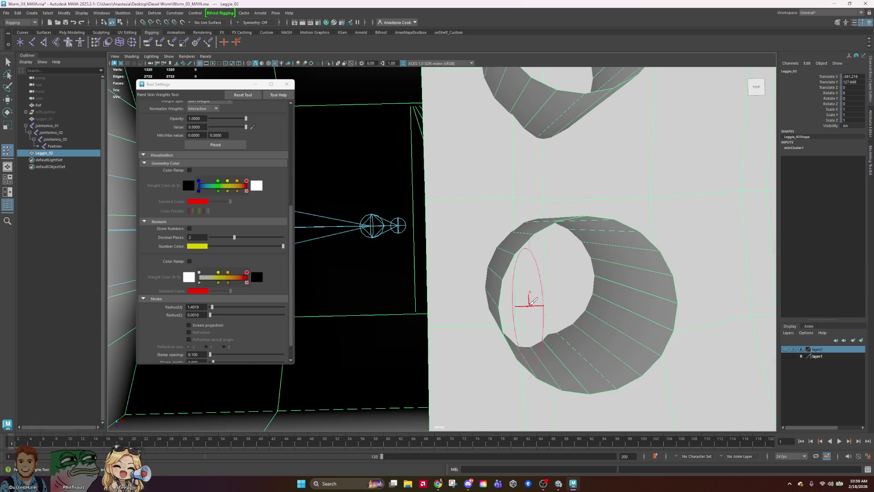
mouse_move(661, 178)
left_mouse_down("alt")
mouse_move(458, 244)
mouse_move(526, 273)
mouse_move(471, 272)
mouse_move(460, 175)
mouse_move(663, 263)
left_mouse_up("alt")
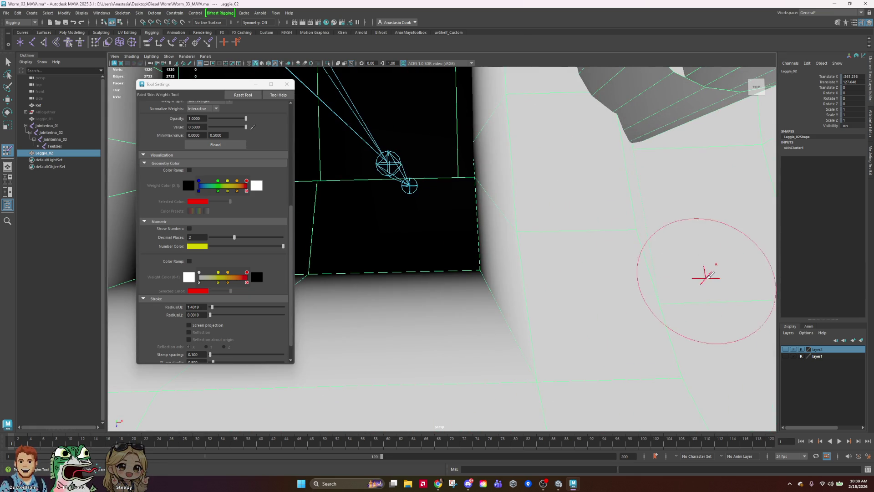
mouse_move(685, 300)
left_mouse_down("alt")
mouse_move(458, 250)
mouse_move(683, 296)
mouse_move(615, 324)
mouse_move(633, 333)
mouse_move(591, 325)
mouse_move(605, 306)
mouse_move(620, 322)
mouse_move(629, 311)
mouse_move(601, 310)
left_mouse_up("alt")
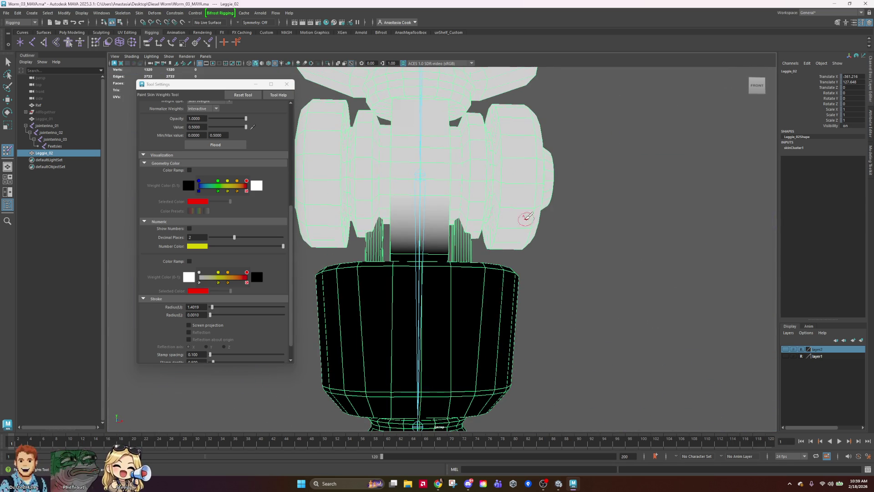
mouse_move(545, 195)
left_mouse_down("alt")
mouse_move(485, 246)
mouse_move(392, 250)
mouse_move(341, 244)
mouse_move(315, 194)
mouse_move(437, 196)
left_mouse_up("alt")
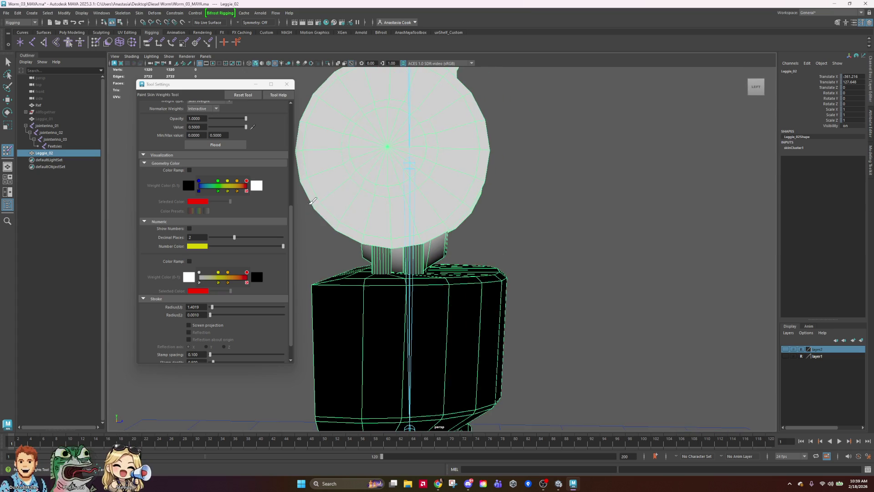
scroll(396, 152, "up", 10)
scroll(543, 230, "up", 3)
scroll(552, 268, "down", 15)
left_click_drag(574, 180, 595, 201, "alt")
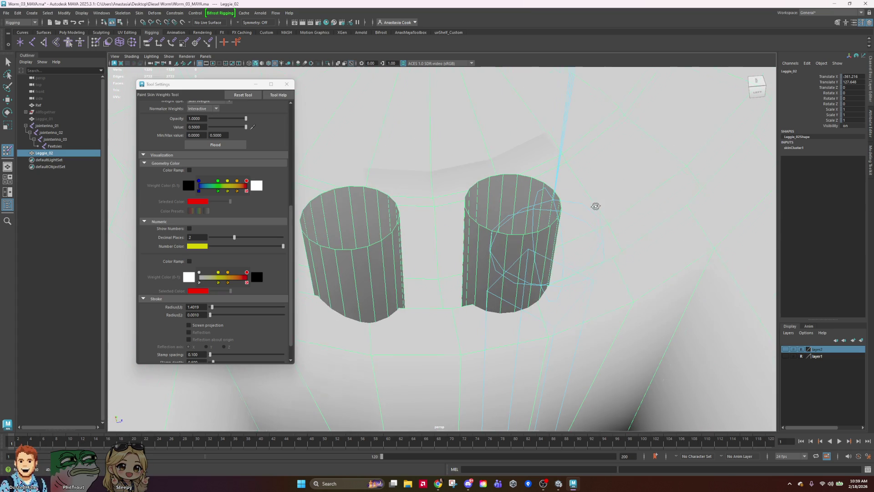
Orbit the two cylinders until the right one stands upright showing its opening.
scroll(519, 187, "up", 10)
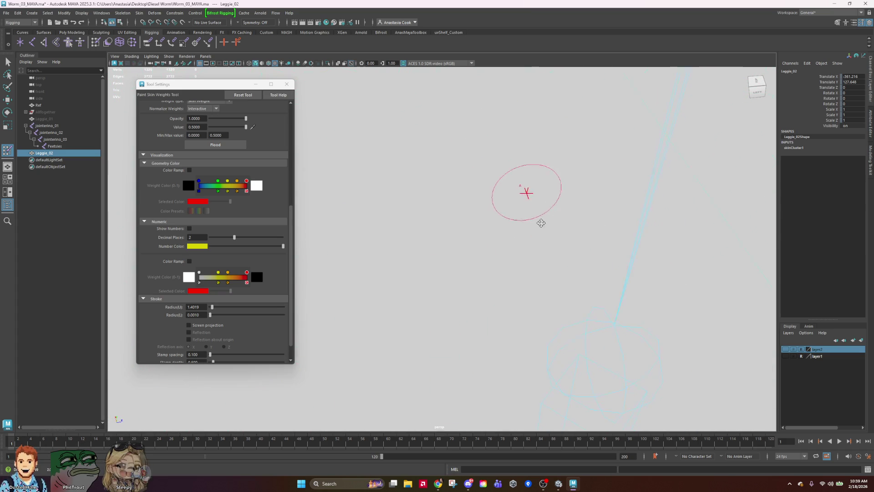
scroll(447, 250, "down", 5)
left_click_drag(447, 249, 477, 247, "alt")
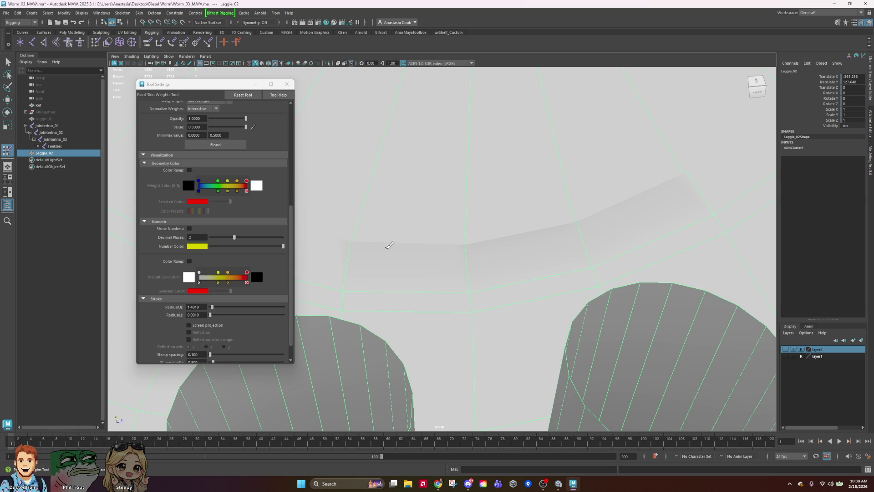
scroll(701, 177, "down", 5)
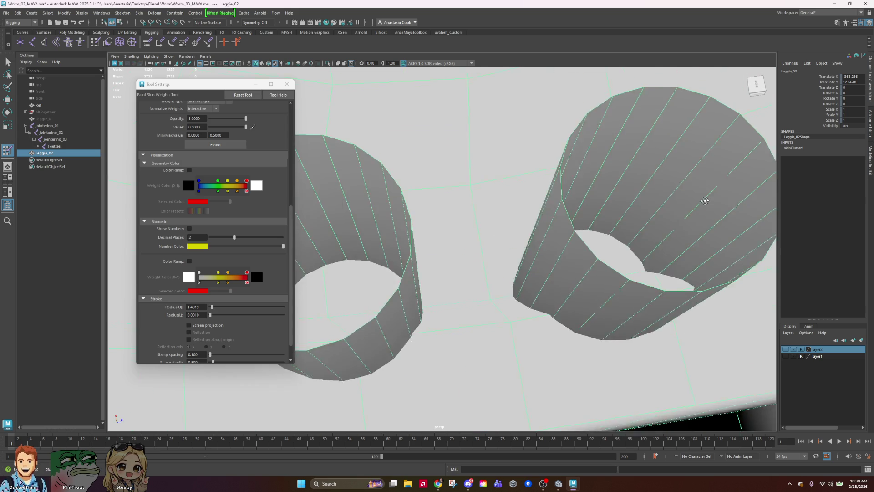
scroll(601, 147, "up", 5)
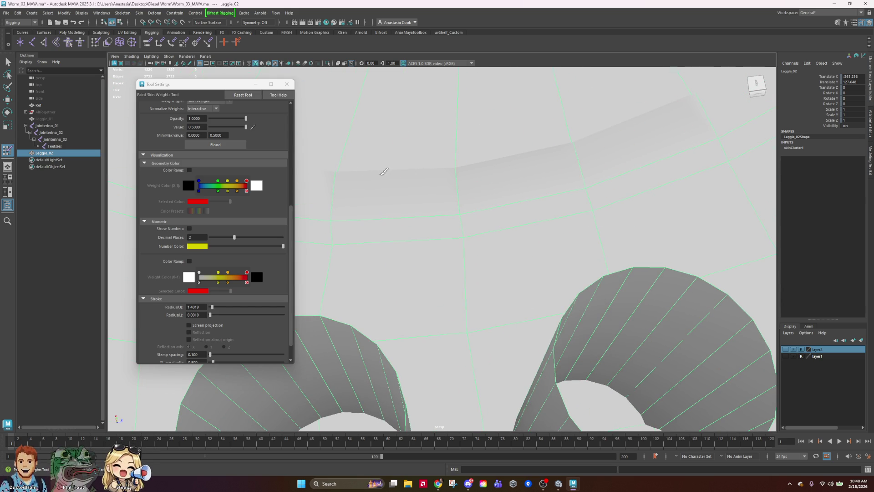
mouse_move(586, 133)
left_mouse_down("alt")
mouse_move(521, 152)
mouse_move(449, 244)
mouse_move(767, 141)
mouse_move(460, 220)
left_mouse_up("alt")
scroll(455, 173, "up", 3)
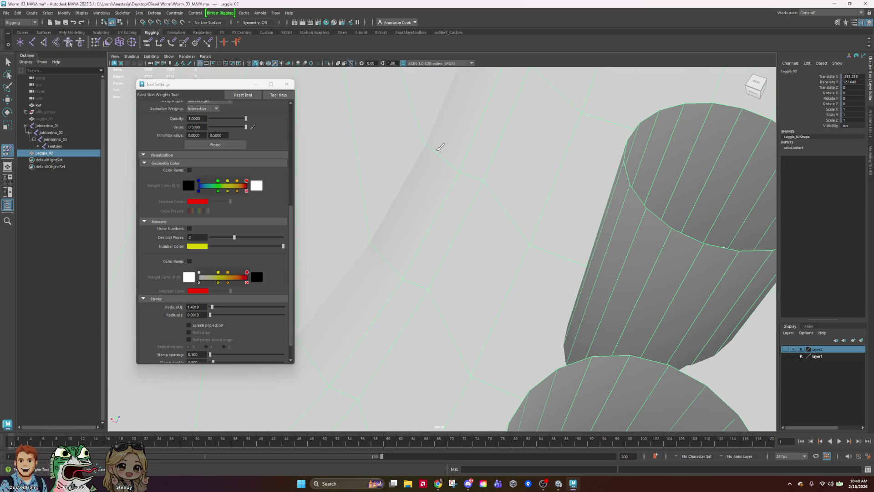
mouse_move(487, 114)
left_mouse_down("alt")
mouse_move(480, 66)
mouse_move(480, 190)
mouse_move(536, 316)
mouse_move(523, 287)
mouse_move(596, 274)
mouse_move(578, 248)
mouse_move(503, 218)
mouse_move(492, 226)
mouse_move(610, 249)
mouse_move(595, 248)
mouse_move(617, 323)
mouse_move(578, 197)
mouse_move(496, 234)
mouse_move(501, 225)
mouse_move(511, 230)
left_mouse_up("alt")
Move in close over the wireframe and frame the Leggie_02 mesh.
mouse_move(494, 378)
left_mouse_down("alt")
mouse_move(541, 292)
mouse_move(499, 334)
mouse_move(541, 314)
mouse_move(494, 336)
left_mouse_up("alt")
mouse_move(603, 286)
left_mouse_down("alt")
mouse_move(542, 169)
mouse_move(592, 170)
mouse_move(420, 344)
mouse_move(502, 211)
mouse_move(605, 217)
mouse_move(640, 288)
mouse_move(484, 160)
mouse_move(443, 252)
mouse_move(445, 180)
mouse_move(478, 230)
mouse_move(576, 240)
mouse_move(609, 180)
mouse_move(507, 231)
mouse_move(610, 246)
mouse_move(569, 297)
mouse_move(589, 240)
mouse_move(702, 283)
left_mouse_up("alt")
key("f")
scroll(660, 308, "up", 5)
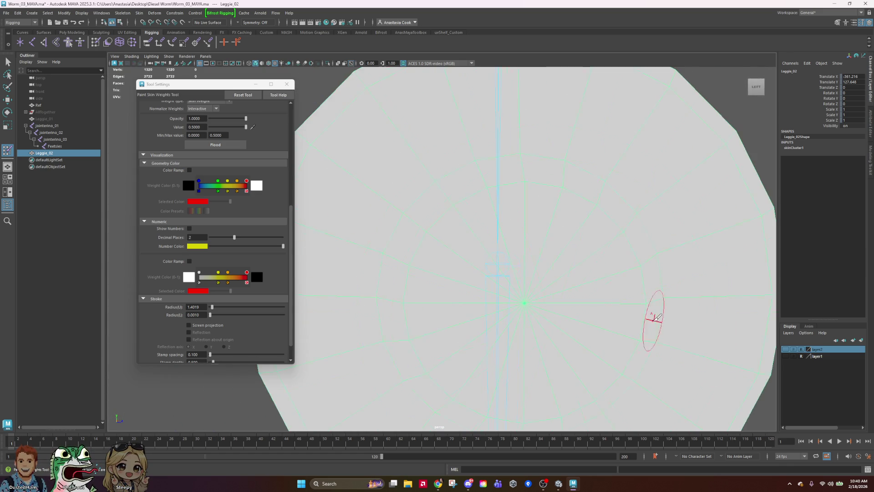
Paint extra jointerino_01 weight onto Leggie_02 toward the lower left, through the centre, and in a tall band.
middle_click_drag(659, 298, 633, 267, "alt")
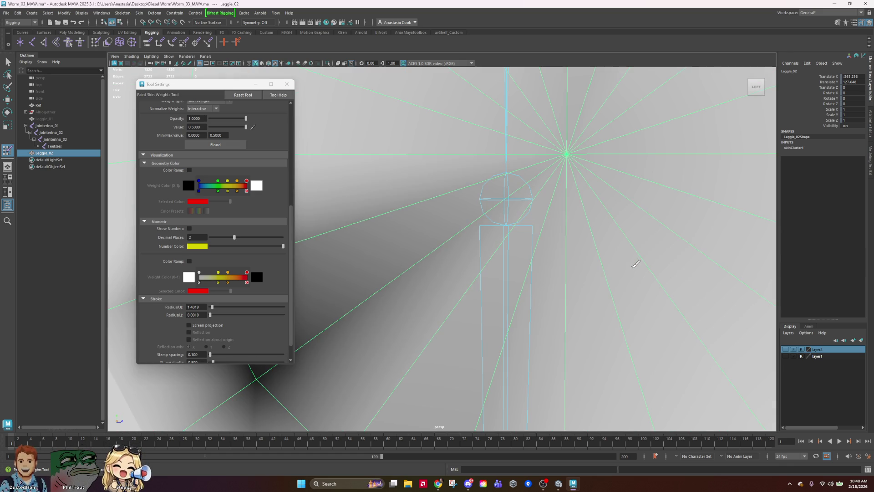
left_click_drag(389, 315, 261, 375)
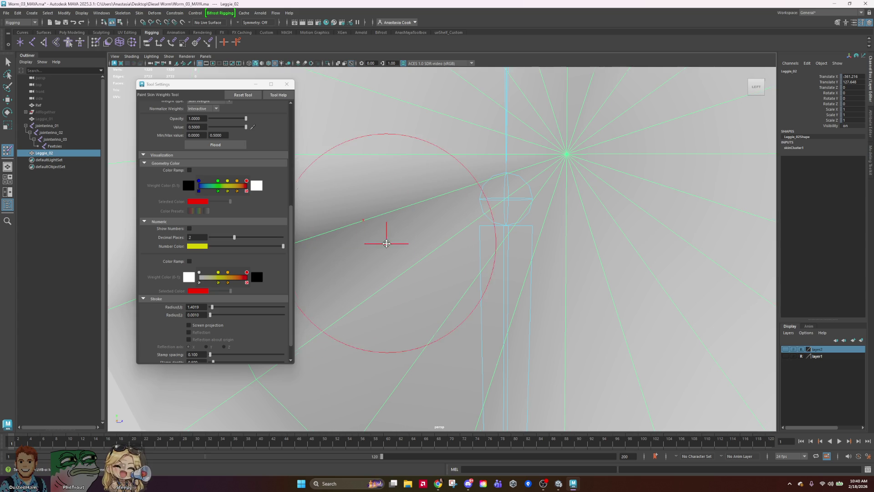
middle_click_drag(390, 240, 479, 368, "alt")
left_click_drag(516, 377, 395, 233)
mouse_move(544, 273)
middle_mouse_down("alt")
mouse_move(586, 248)
mouse_move(522, 317)
middle_mouse_up("alt")
left_click_drag(441, 329, 685, 326)
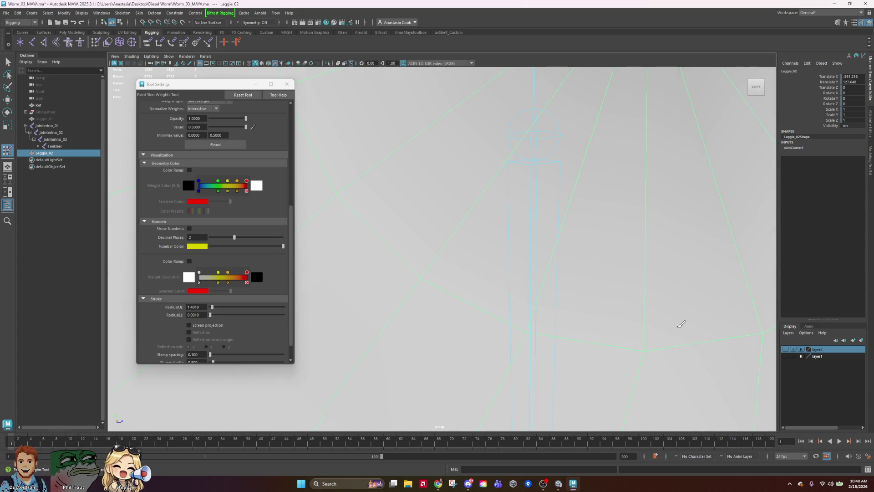
Frame Leggie_02 and orbit to the back of the leg to inspect the painted weights.
middle_click_drag(577, 238, 517, 235, "alt")
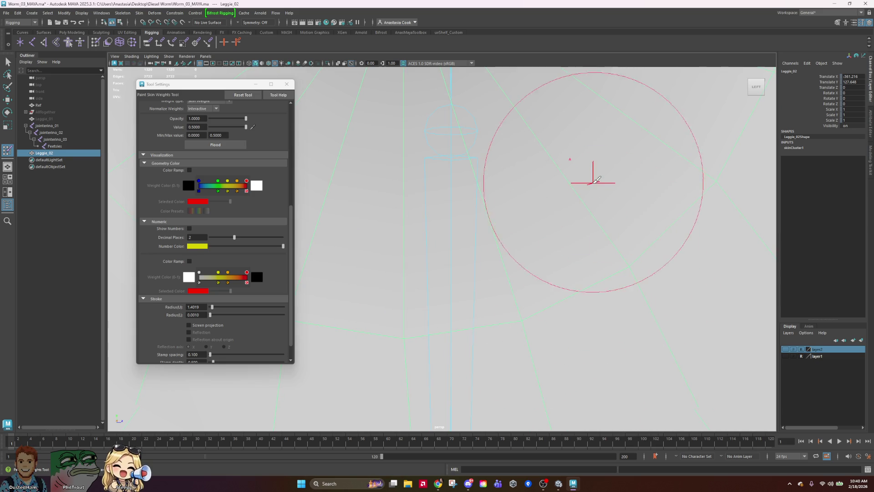
middle_click_drag(597, 179, 553, 222, "alt")
middle_click_drag(585, 126, 722, 313, "alt")
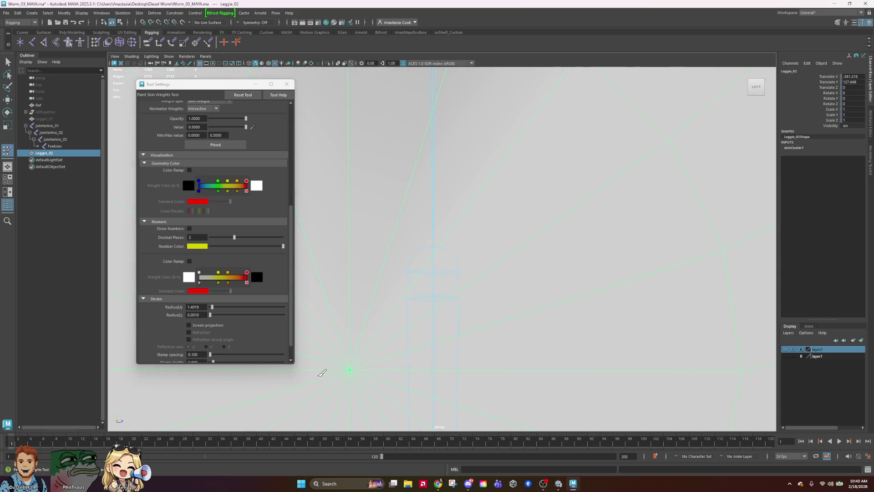
mouse_move(322, 372)
middle_mouse_down("alt")
mouse_move(531, 279)
mouse_move(545, 160)
middle_mouse_up("alt")
mouse_move(395, 208)
middle_mouse_down("alt")
mouse_move(470, 244)
mouse_move(487, 234)
mouse_move(427, 277)
middle_mouse_up("alt")
mouse_move(414, 314)
middle_mouse_down("alt")
mouse_move(562, 293)
mouse_move(533, 255)
middle_mouse_up("alt")
key("f")
left_click_drag(617, 288, 600, 289, "alt")
scroll(546, 286, "up", 5)
middle_click_drag(504, 283, 553, 285, "alt")
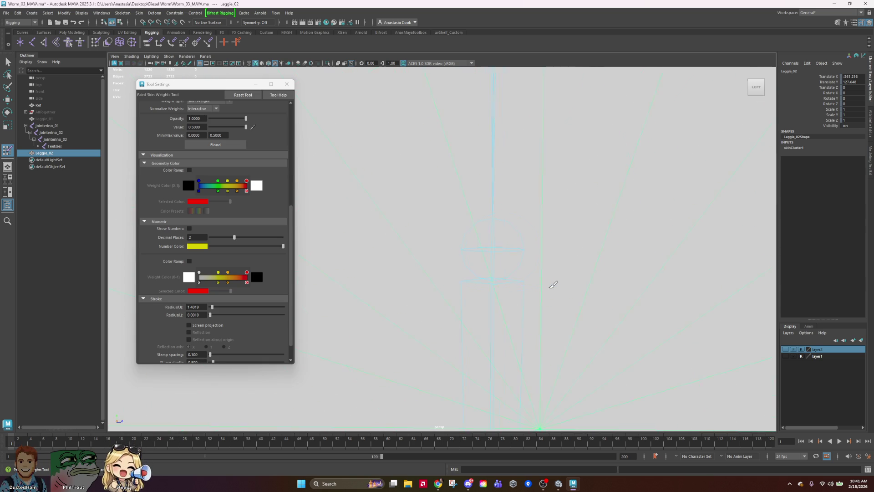
scroll(553, 285, "down", 5)
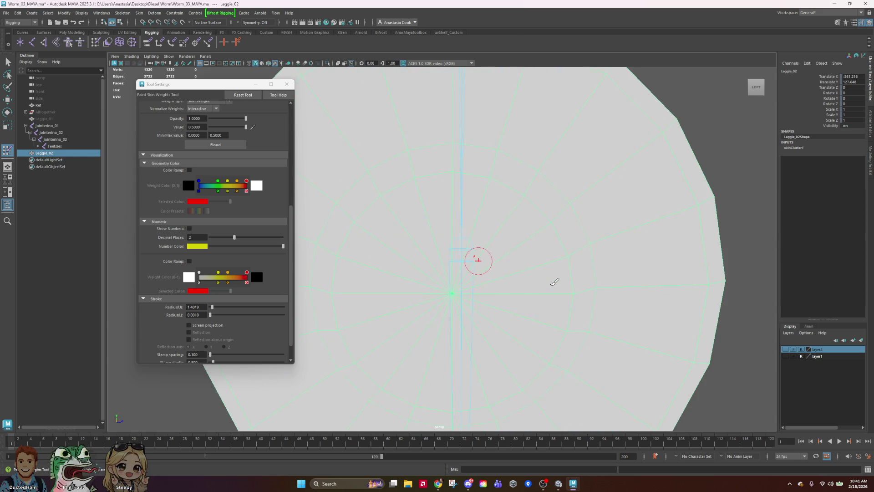
scroll(554, 282, "down", 2)
mouse_move(474, 248)
left_mouse_down("alt")
mouse_move(511, 236)
mouse_move(535, 241)
left_mouse_up("alt")
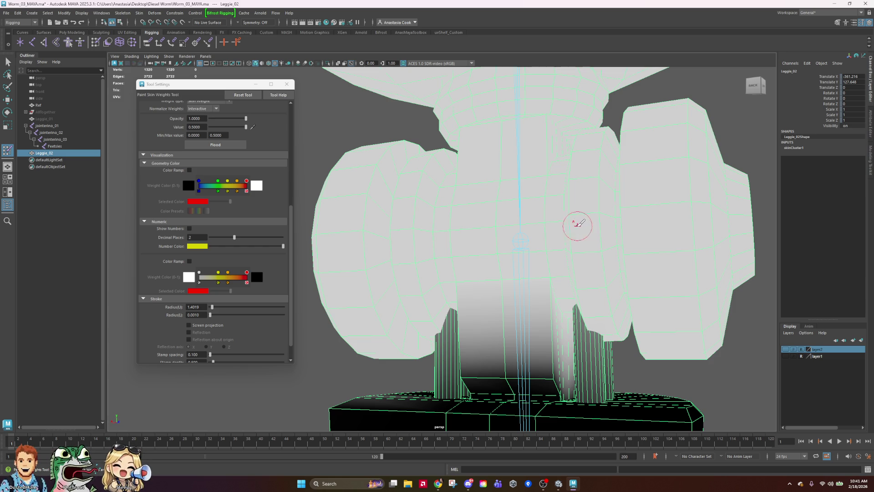
scroll(576, 224, "down", 5)
mouse_move(577, 305)
left_mouse_down("alt")
mouse_move(357, 279)
mouse_move(303, 324)
mouse_move(461, 309)
left_mouse_up("alt")
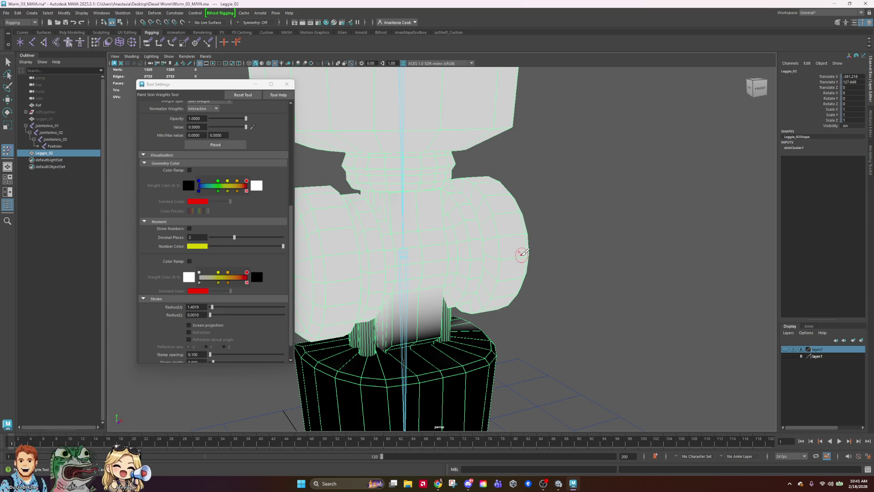
mouse_move(499, 210)
left_mouse_down("alt")
mouse_move(571, 232)
mouse_move(548, 196)
left_mouse_up("alt")
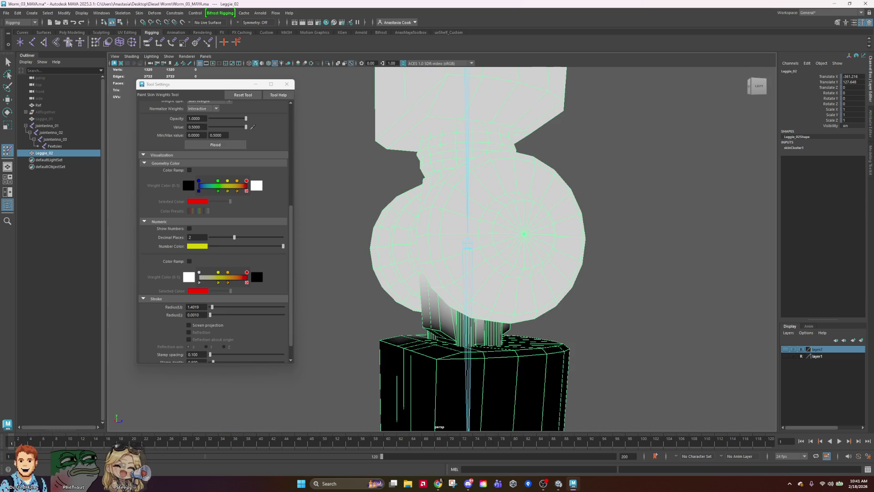
mouse_move(496, 222)
left_mouse_down("alt")
mouse_move(604, 223)
mouse_move(548, 224)
left_mouse_up("alt")
mouse_move(542, 188)
left_mouse_down("alt")
mouse_move(589, 274)
mouse_move(431, 253)
mouse_move(454, 264)
mouse_move(493, 248)
mouse_move(617, 245)
mouse_move(615, 239)
mouse_move(654, 234)
mouse_move(538, 242)
mouse_move(443, 207)
left_mouse_up("alt")
Test-bend the lower leg at jointerino_03 with the Rotate tool, then undo it.
left_click(55, 139)
key("e")
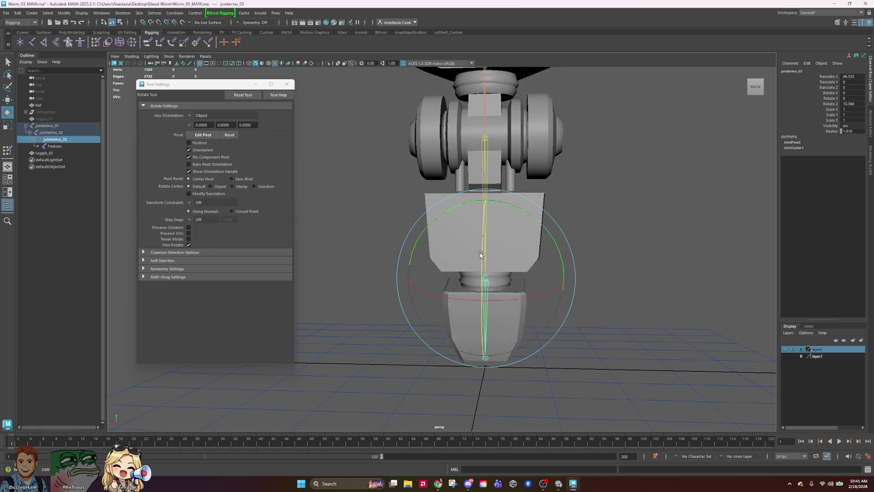
left_click_drag(482, 243, 446, 264)
key("ctrl+z")
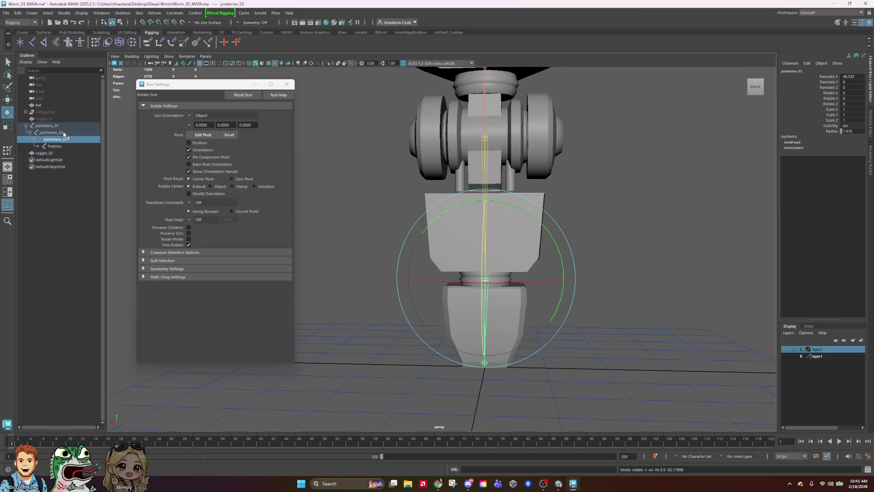
Bend and twist the leg at jointerino_02, undo both, deselect and save the scene.
left_click(64, 135)
mouse_move(565, 214)
left_mouse_down()
mouse_move(499, 97)
mouse_move(499, 230)
left_mouse_up()
key("ctrl+z")
mouse_move(563, 146)
left_mouse_down()
mouse_move(558, 152)
mouse_move(575, 106)
mouse_move(556, 261)
mouse_move(581, 264)
mouse_move(665, 177)
mouse_move(693, 90)
mouse_move(635, 287)
mouse_move(650, 168)
mouse_move(649, 247)
mouse_move(683, 253)
left_mouse_up()
key("ctrl+z")
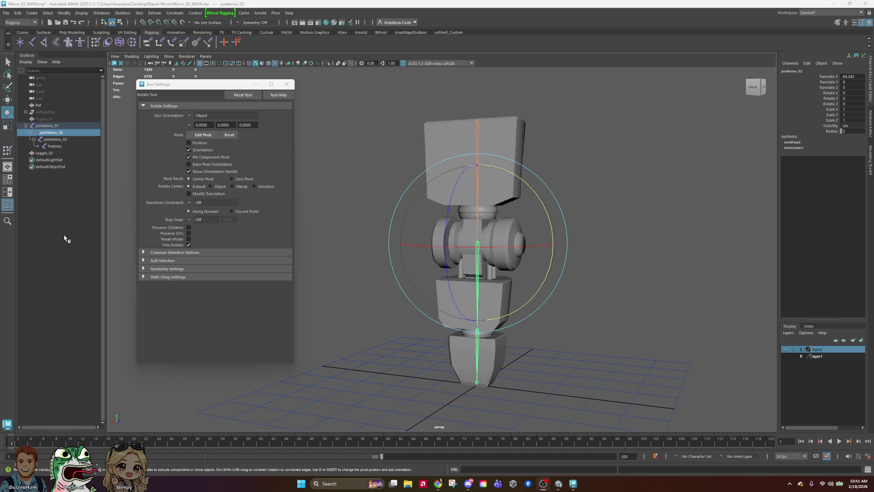
left_click(589, 232)
key("ctrl+s")
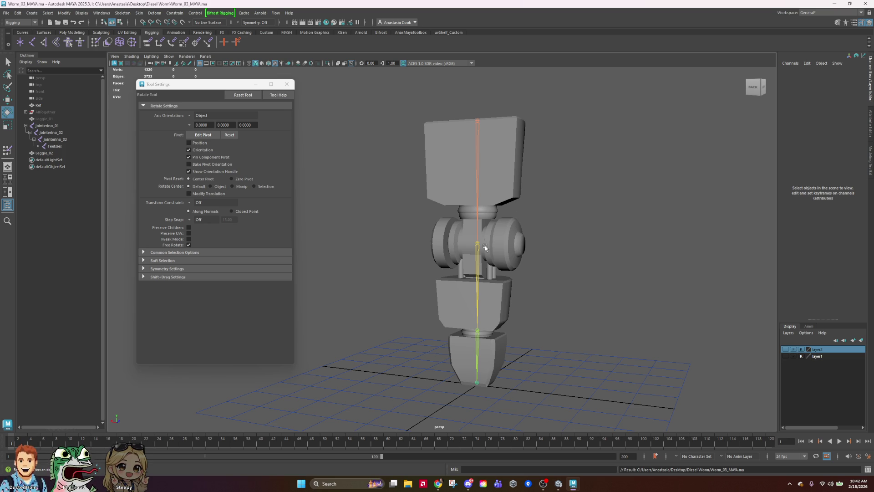
Swing the lower limb sideways at jointerino_02 from the front, then undo and deselect.
left_click(477, 258)
left_click_drag(657, 252, 534, 266, "alt")
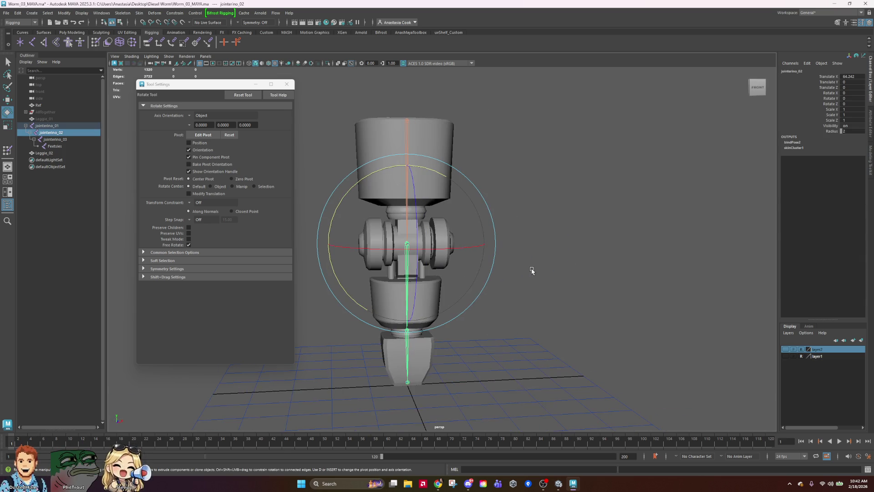
mouse_move(408, 296)
left_mouse_down()
mouse_move(409, 180)
mouse_move(413, 214)
mouse_move(411, 183)
mouse_move(414, 205)
mouse_move(415, 192)
left_mouse_up()
key("ctrl+z")
key("ctrl+z")
key("ctrl+z")
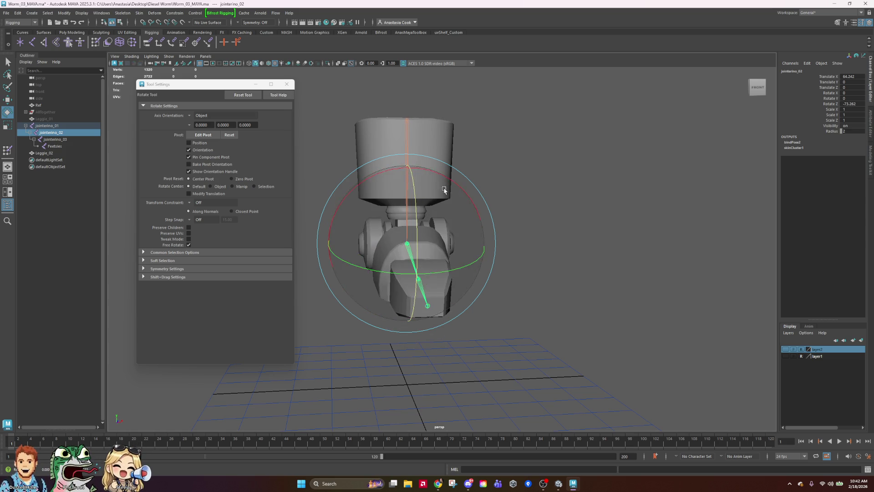
left_click(615, 184)
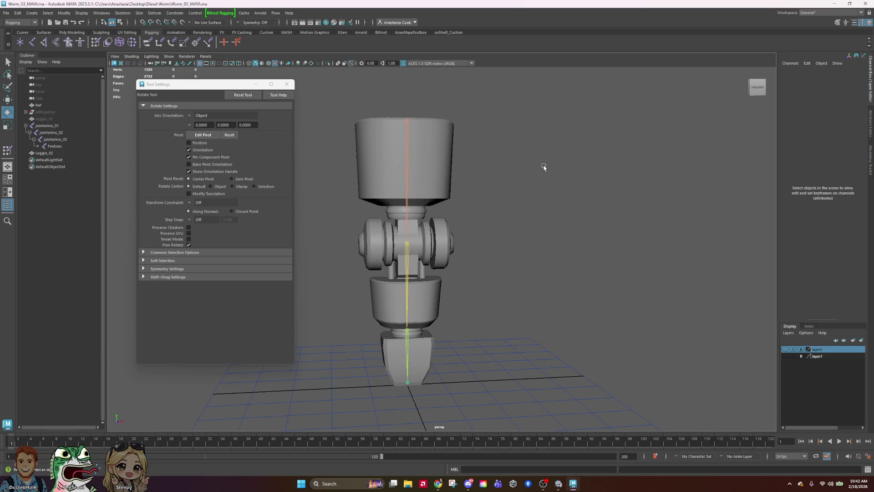
Select and deselect leg joints, then zoom out and orbit to the back of the leg.
left_click(408, 180)
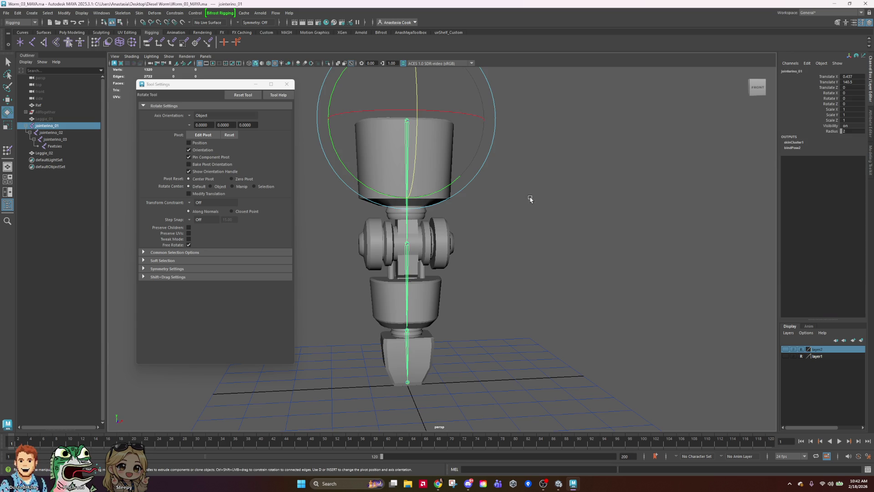
left_click(626, 216)
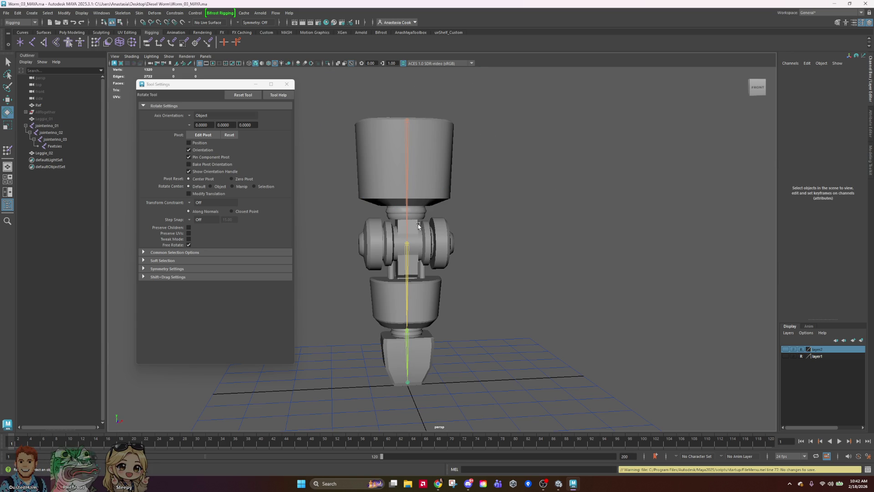
left_click(409, 213)
left_click(569, 205)
right_click_drag(569, 203, 523, 220, "alt")
mouse_move(523, 220)
left_mouse_down("alt")
mouse_move(635, 233)
mouse_move(452, 238)
left_mouse_up("alt")
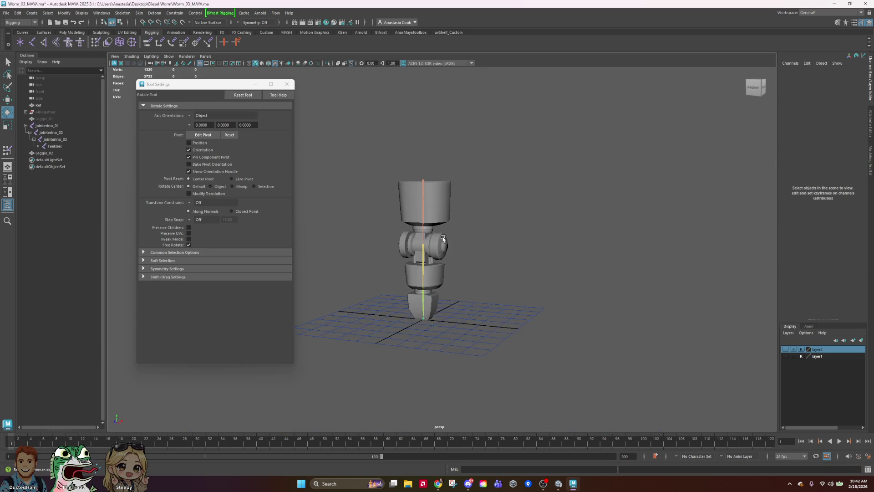
scroll(416, 228, "up", 3)
Rock the leg back and forth at jointerino_02, undo it, and clear the selection.
left_click(404, 215)
left_click(399, 261)
left_click(403, 242)
mouse_move(367, 217)
left_mouse_down()
mouse_move(364, 246)
mouse_move(385, 205)
mouse_move(407, 209)
left_mouse_up()
key("ctrl+z")
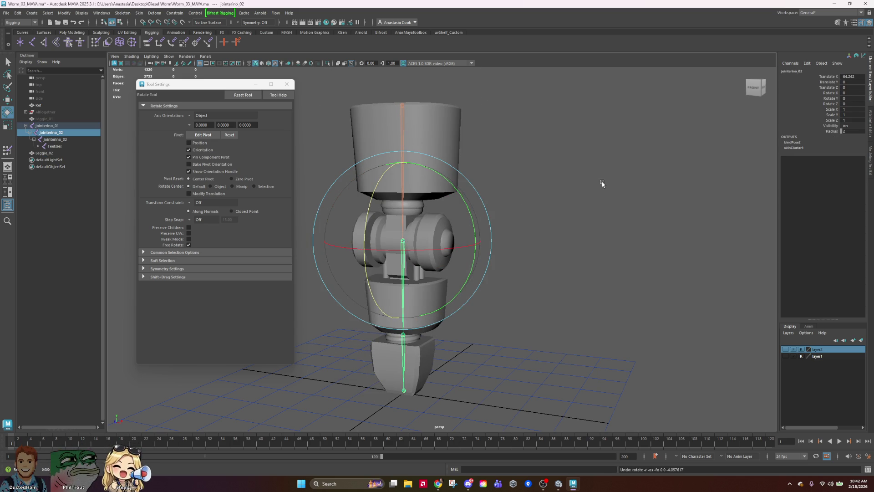
left_click(597, 181)
scroll(587, 182, "down", 3)
scroll(578, 196, "down", 1)
scroll(542, 220, "up", 5)
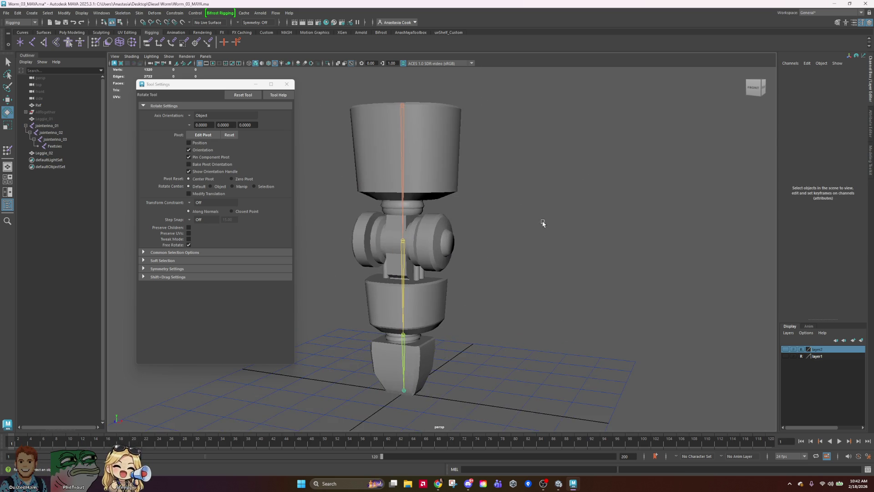
From a steep side angle, swing the lower leg about 71° at jointerino_02, then undo.
mouse_move(587, 250)
left_mouse_down("alt")
mouse_move(733, 304)
mouse_move(591, 328)
mouse_move(627, 246)
mouse_move(481, 193)
mouse_move(577, 279)
mouse_move(511, 244)
mouse_move(528, 241)
left_mouse_up("alt")
left_click(461, 247)
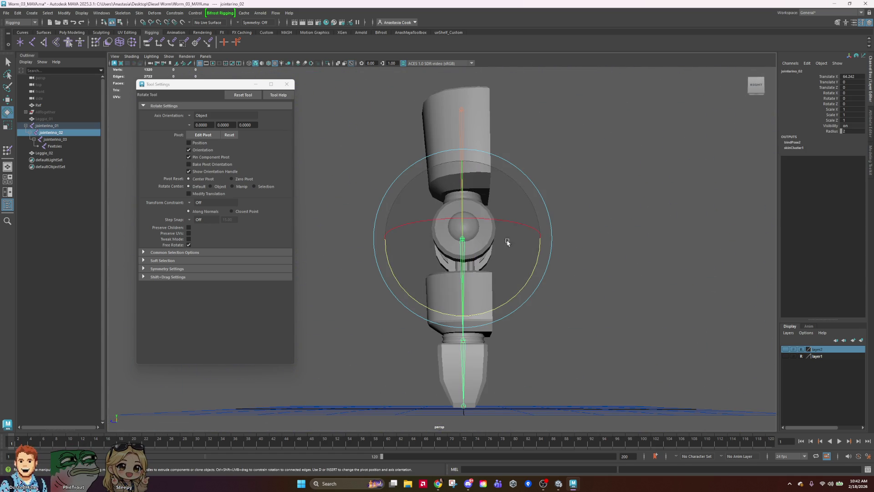
left_click_drag(527, 283, 554, 162)
key("ctrl+z")
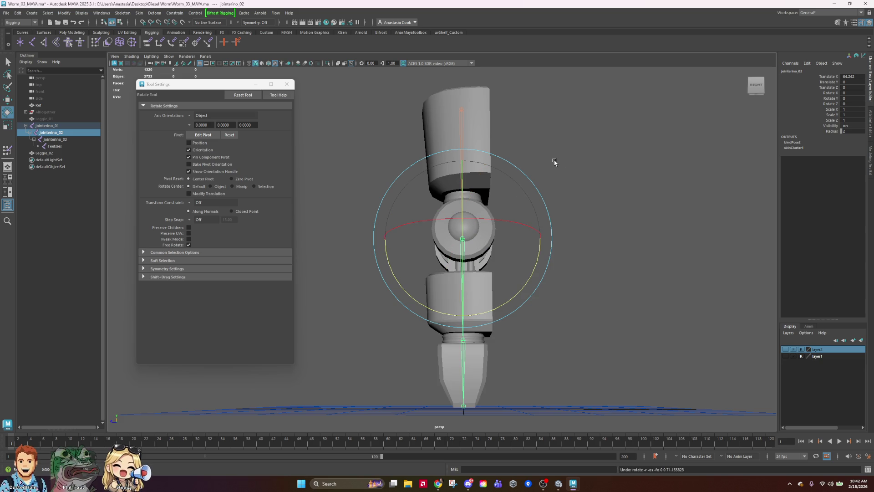
mouse_move(595, 225)
left_mouse_down("alt")
mouse_move(646, 240)
mouse_move(570, 219)
mouse_move(524, 159)
mouse_move(546, 296)
mouse_move(505, 148)
left_mouse_up("alt")
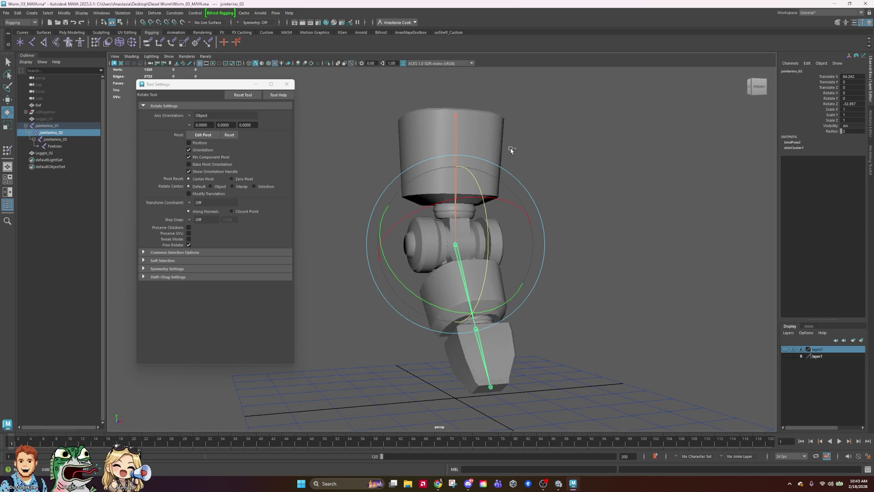
key("ctrl+z")
left_click(653, 185)
Bend the foot at jointerino_03 and swing it side to side, undoing each.
mouse_move(640, 192)
left_mouse_down("alt")
mouse_move(585, 207)
mouse_move(610, 202)
left_mouse_up("alt")
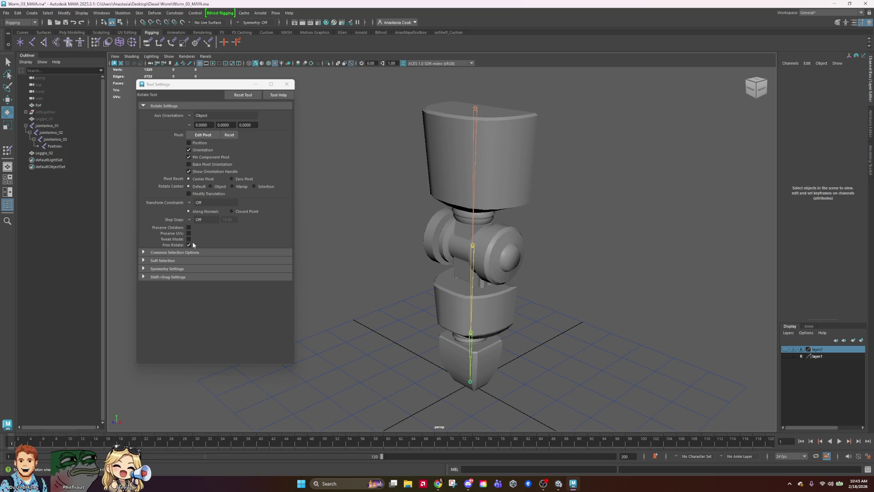
left_click(474, 332)
left_click_drag(444, 292, 387, 375)
key("ctrl+z")
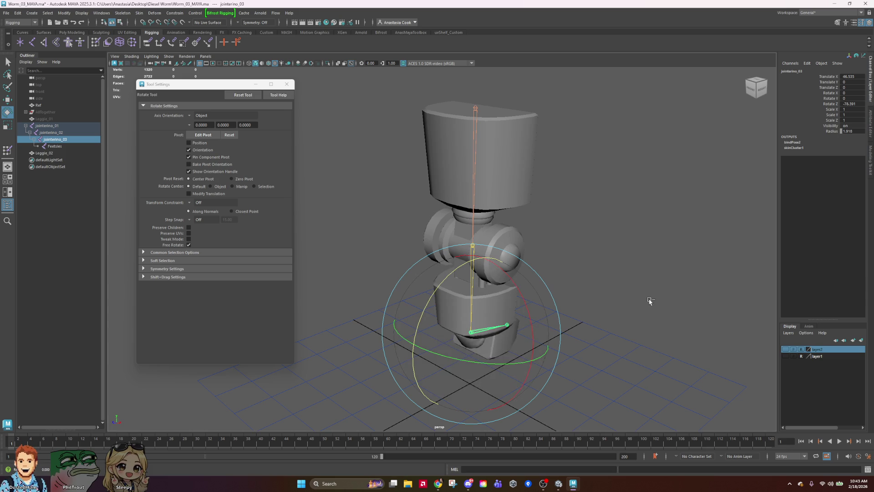
left_click_drag(591, 335, 634, 306, "alt")
mouse_move(469, 345)
left_mouse_down()
mouse_move(483, 364)
mouse_move(464, 373)
mouse_move(538, 387)
mouse_move(523, 358)
mouse_move(527, 344)
left_mouse_up()
key("ctrl+z")
Twist the foot at jointerino_03, undo the rotation, and deselect the joint.
key("ctrl+z")
left_click(664, 236)
scroll(663, 237, "down", 2)
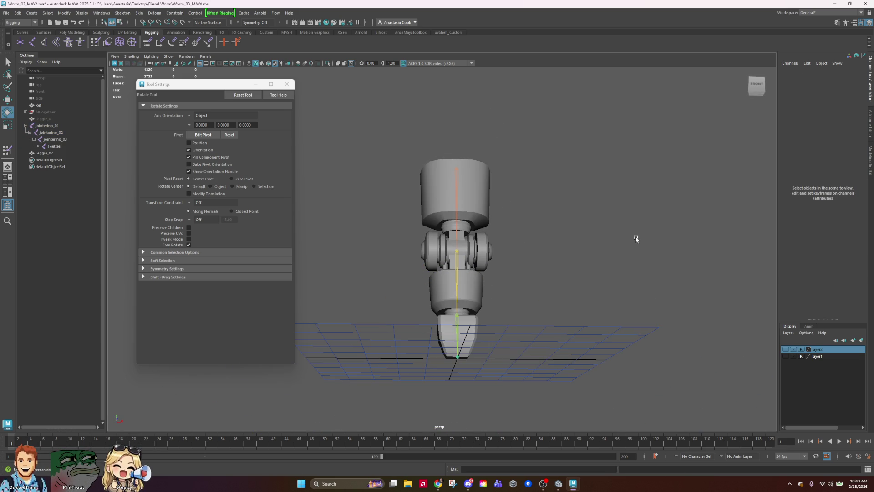
left_click(458, 324)
mouse_move(600, 316)
left_mouse_down()
mouse_move(523, 332)
mouse_move(504, 249)
mouse_move(534, 247)
mouse_move(610, 297)
mouse_move(349, 261)
mouse_move(519, 250)
left_mouse_up()
key("ctrl+z")
left_click(570, 220)
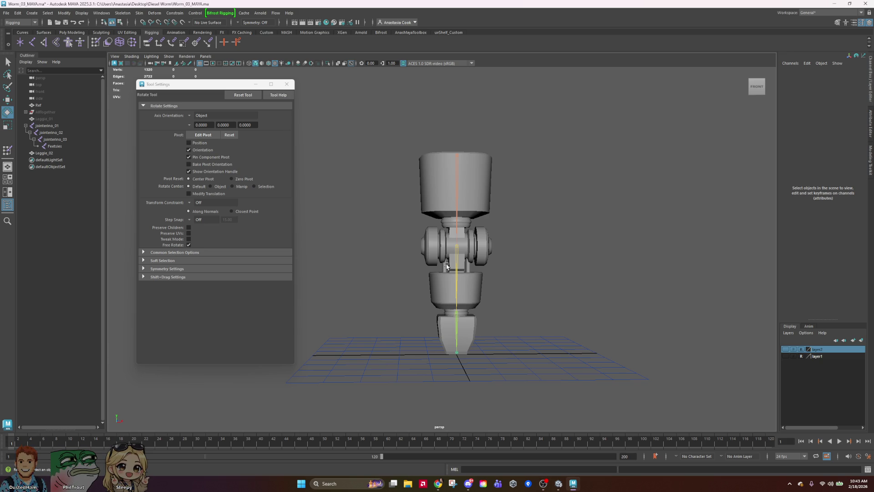
Select and deselect jointerino_02 and Leggie_02, then orbit and zoom to a front view.
left_click(458, 263)
left_click(638, 272)
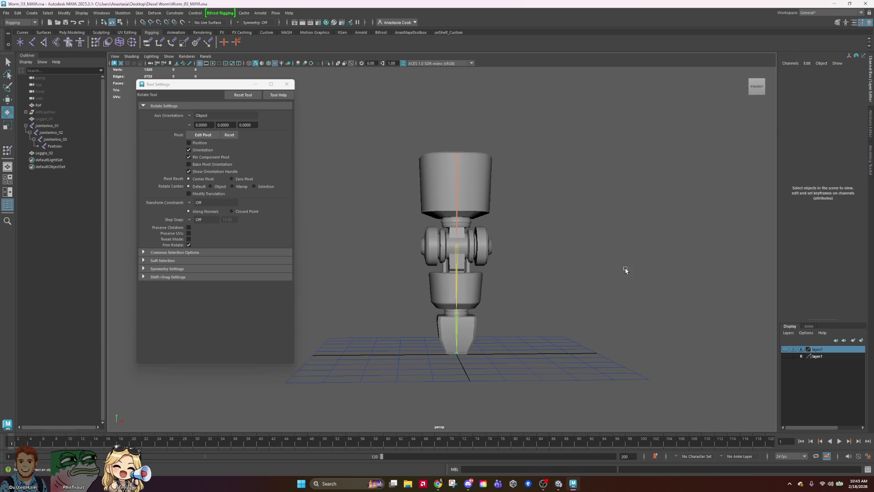
left_click(469, 177)
scroll(513, 210, "down", 2)
left_click(610, 267)
left_click_drag(579, 238, 442, 246, "alt")
left_click_drag(535, 255, 610, 253, "alt")
scroll(447, 258, "up", 3)
scroll(542, 254, "up", 1)
scroll(610, 219, "up", 2)
scroll(564, 192, "down", 2)
scroll(547, 193, "up", 1)
Collapse the jointerino_01 hierarchy in the Outliner, select Leggie_02, and save the scene.
left_click(47, 126)
left_click(26, 126)
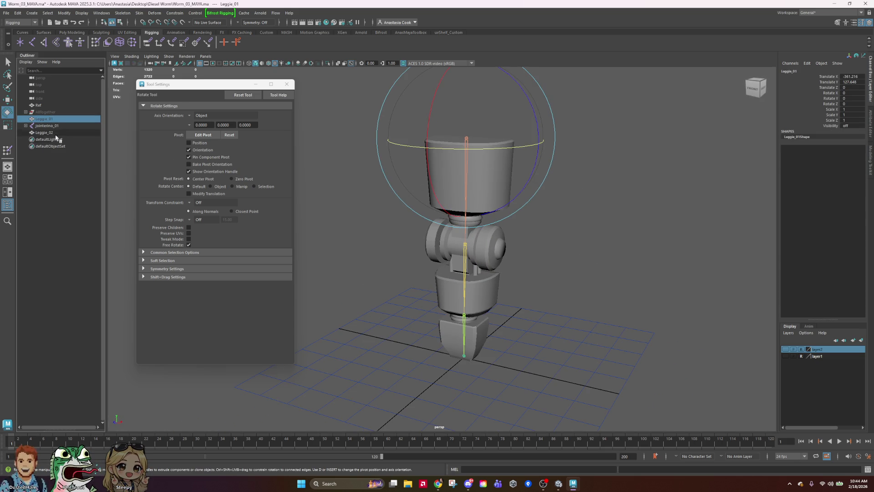
left_click(58, 139)
left_click(45, 133)
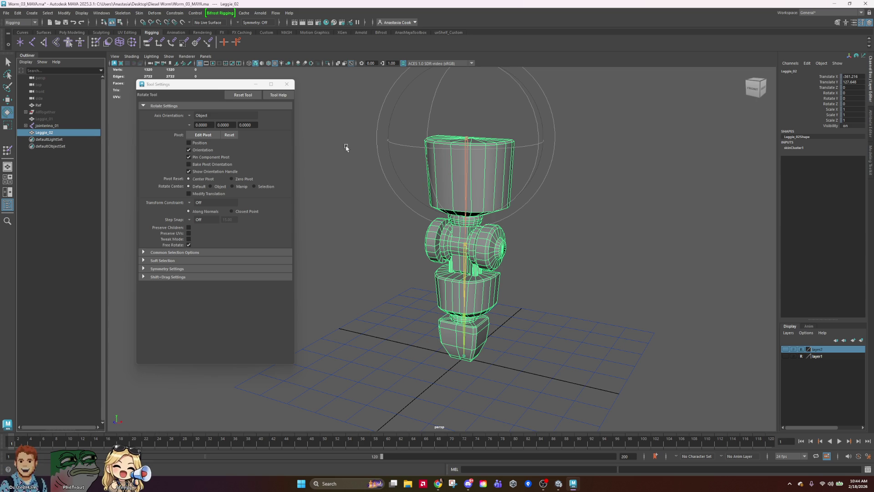
key("ctrl+s")
Toggle selection of the Leggie_02 mesh, finishing with the leg deselected in its rest pose.
mouse_move(543, 483)
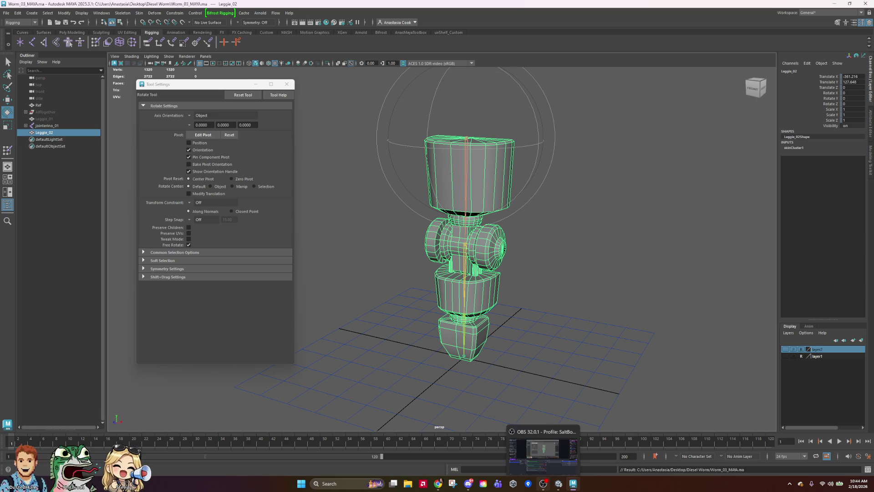
left_click(638, 284)
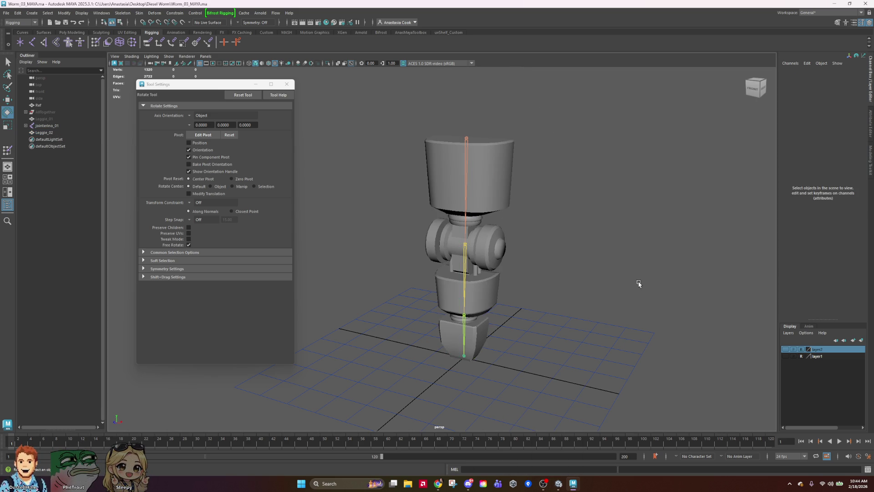
left_click(41, 133)
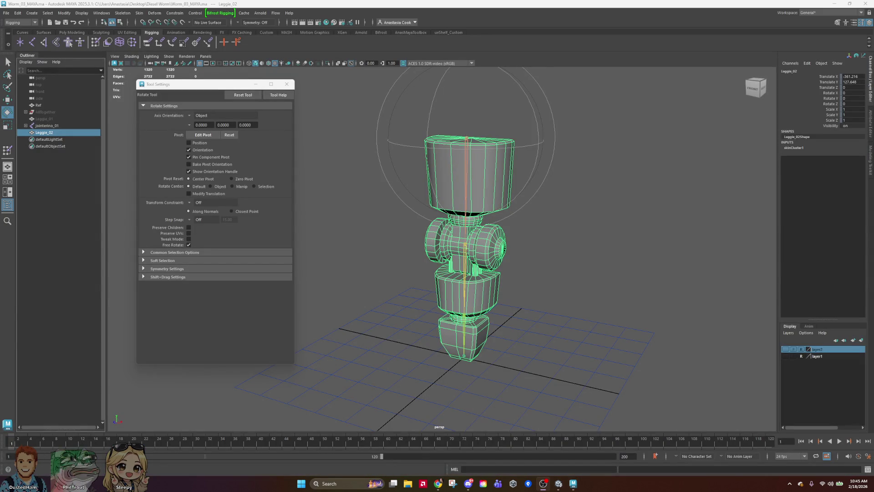
left_click(577, 207)
left_click(482, 169)
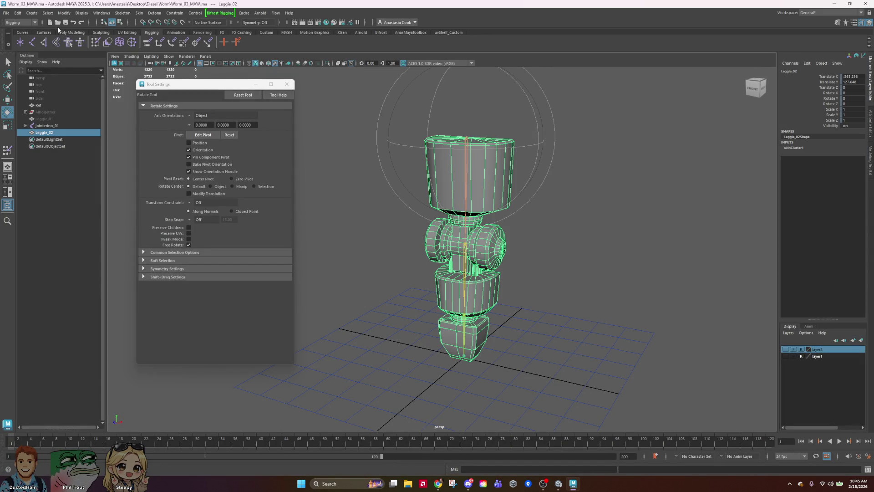
left_click(613, 270)
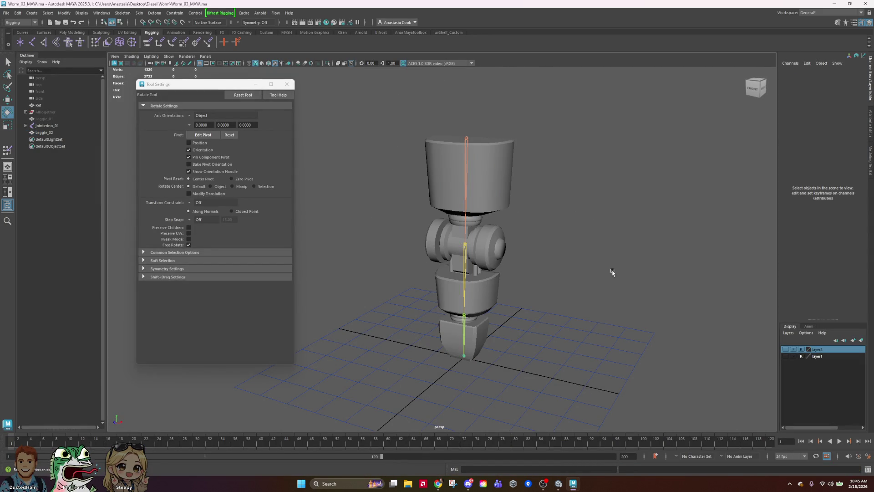
mouse_move(543, 484)
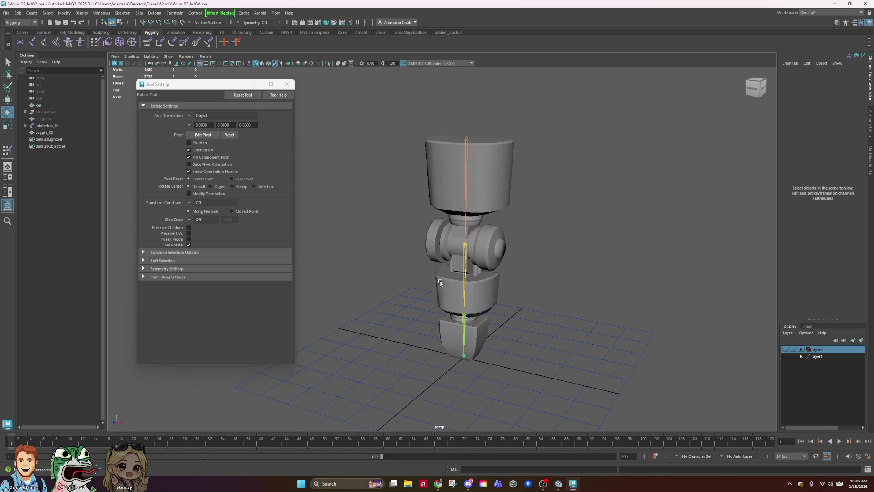
left_click(469, 272)
left_click(650, 210)
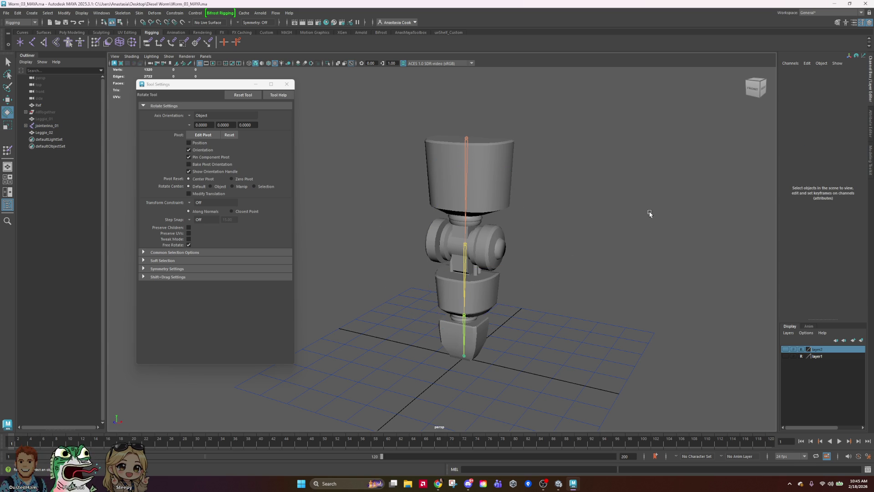
Bend the leg at jointerino_02 to check the skinning, undo it, and save.
left_click(464, 262)
left_click_drag(423, 224, 413, 309)
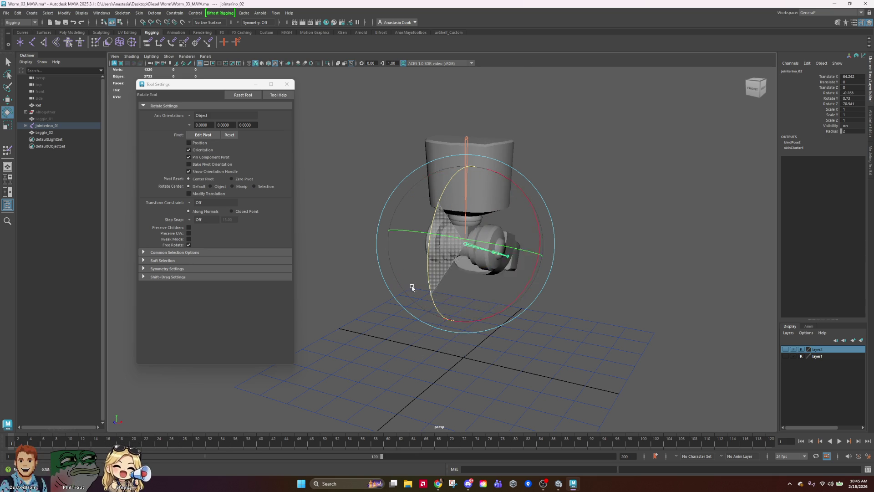
key("ctrl+z")
key("ctrl+z")
key("ctrl+z")
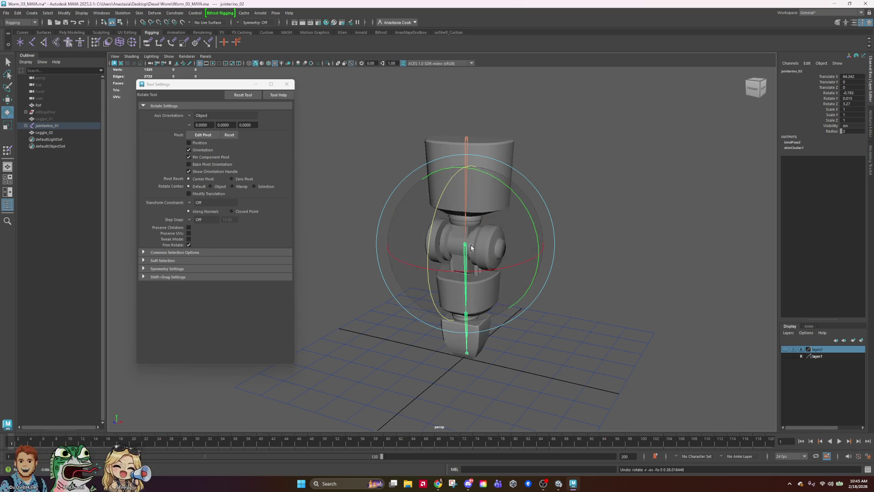
left_click(641, 230)
mouse_move(594, 231)
left_mouse_down("alt")
mouse_move(556, 306)
mouse_move(599, 214)
mouse_move(599, 306)
mouse_move(572, 305)
left_mouse_up("alt")
key("ctrl+s")
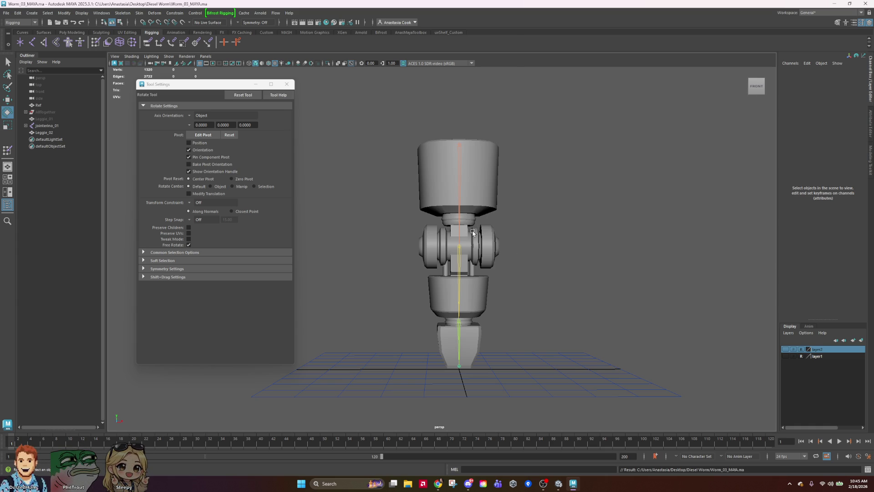
Save the scene as Worm_04_MAYA.ma in the Desktop\Diesel Worm folder.
left_click(6, 13)
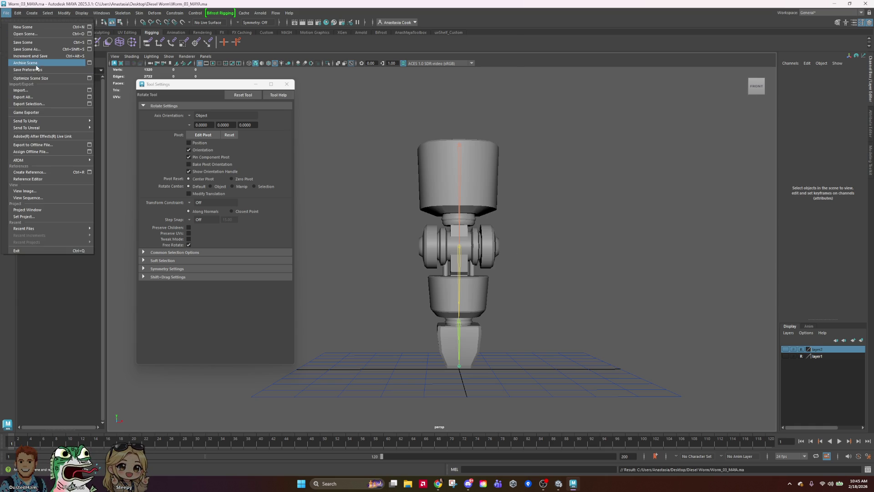
left_click(28, 49)
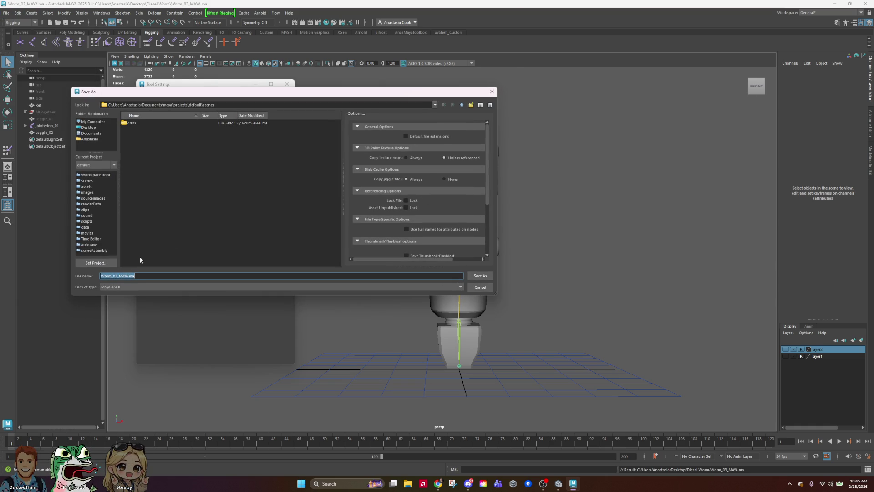
left_click(89, 127)
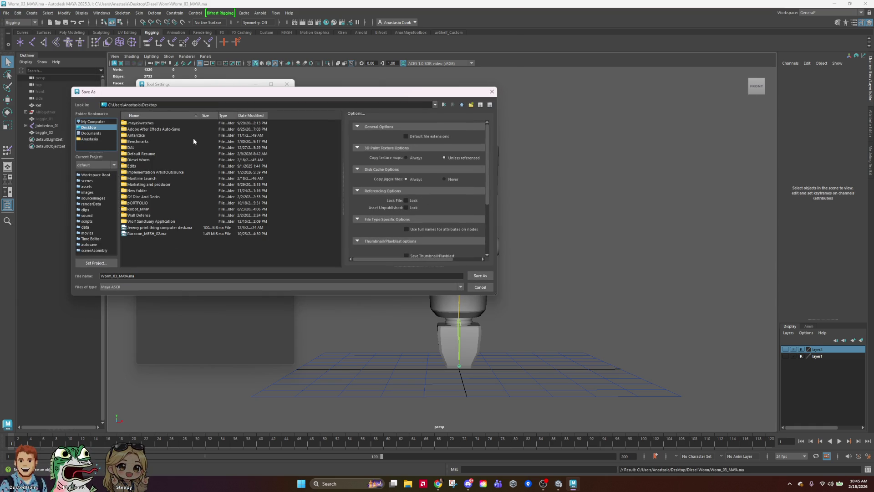
double_click(136, 160)
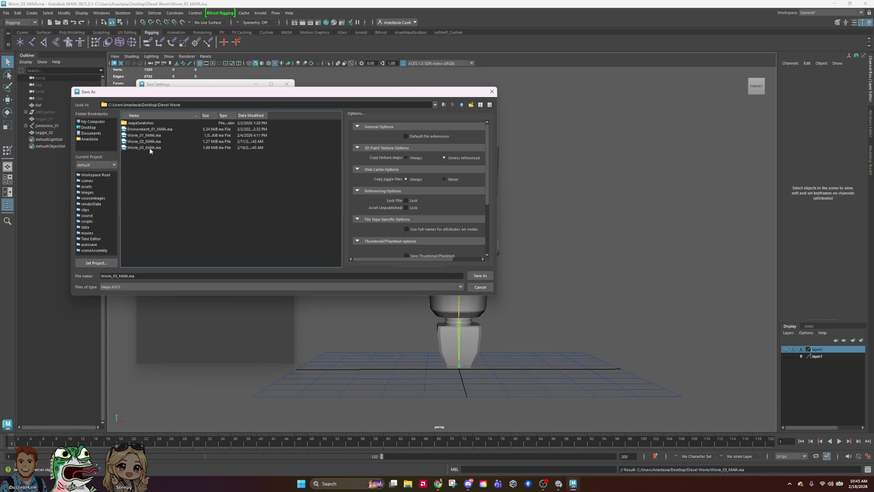
left_click(149, 149)
left_click(119, 276)
key("BackSpace")
type("4")
key("Return")
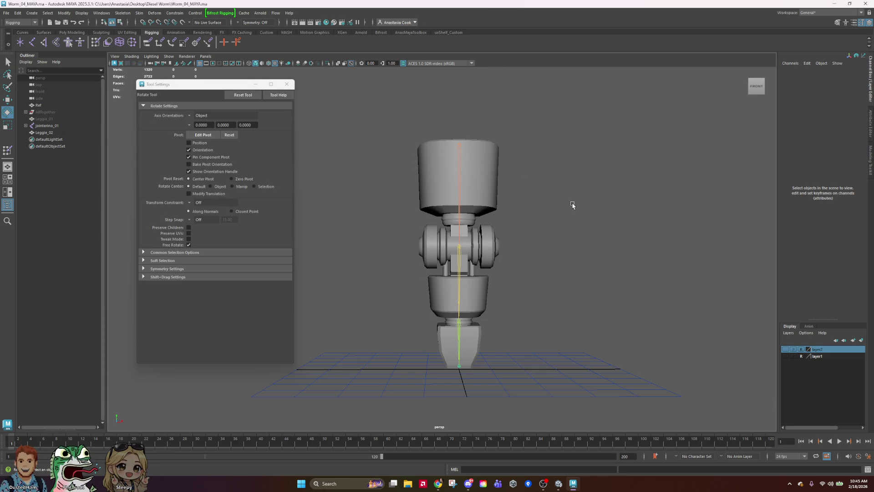
left_click(488, 192)
Orbit around the leg, then select Leggie_02 together with root joint jointerino_01.
scroll(619, 205, "down", 5)
mouse_move(616, 288)
left_mouse_down("alt")
mouse_move(571, 283)
mouse_move(488, 302)
mouse_move(583, 308)
left_mouse_up("alt")
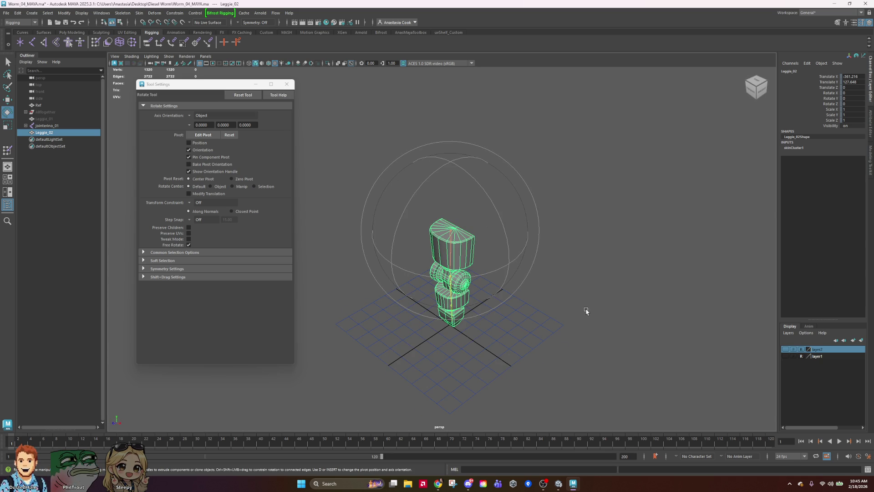
mouse_move(543, 313)
left_mouse_down("alt")
mouse_move(574, 306)
mouse_move(560, 254)
mouse_move(554, 304)
left_mouse_up("alt")
left_click(610, 286)
scroll(507, 332, "up", 5)
mouse_move(507, 332)
left_mouse_down("alt")
mouse_move(568, 353)
mouse_move(446, 346)
mouse_move(589, 354)
left_mouse_up("alt")
scroll(587, 353, "down", 3)
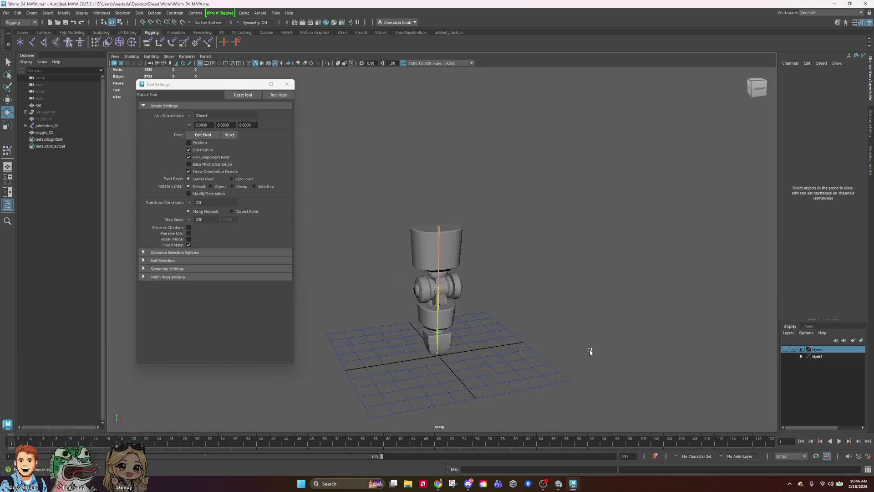
middle_click_drag(587, 353, 529, 299, "alt")
left_click(413, 212)
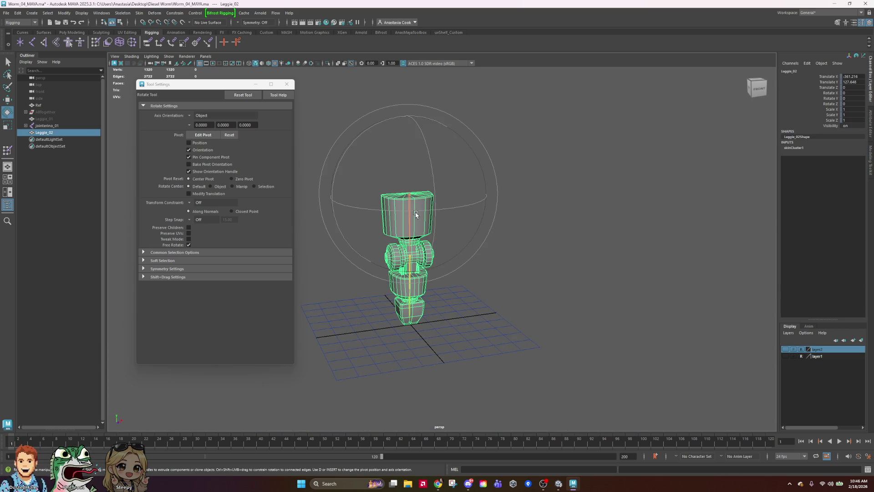
left_click(40, 126, "ctrl")
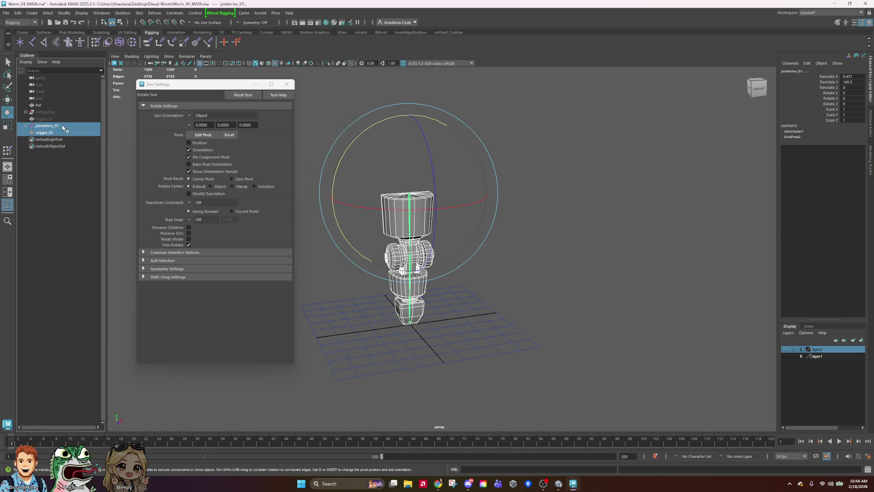
In the Export Selection options, set the file type to FBX export.
left_click(6, 15)
mouse_move(84, 122)
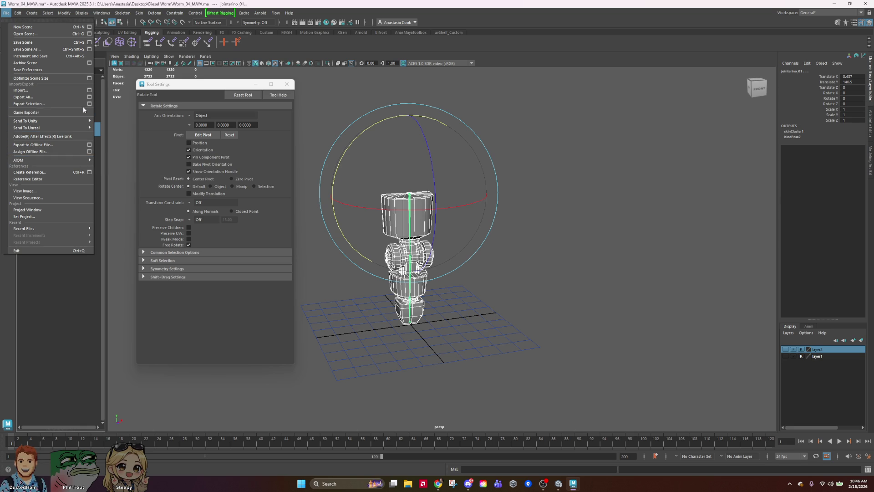
left_click(89, 104)
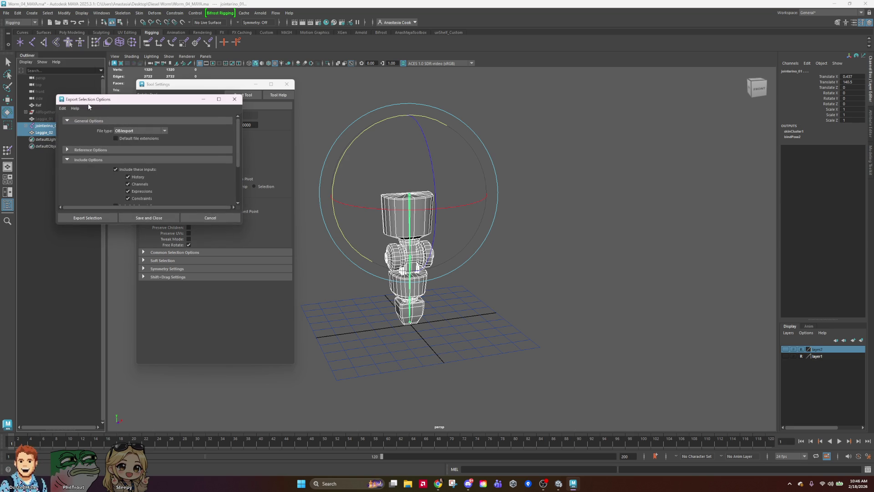
left_click(167, 131)
scroll(148, 171, "up", 5)
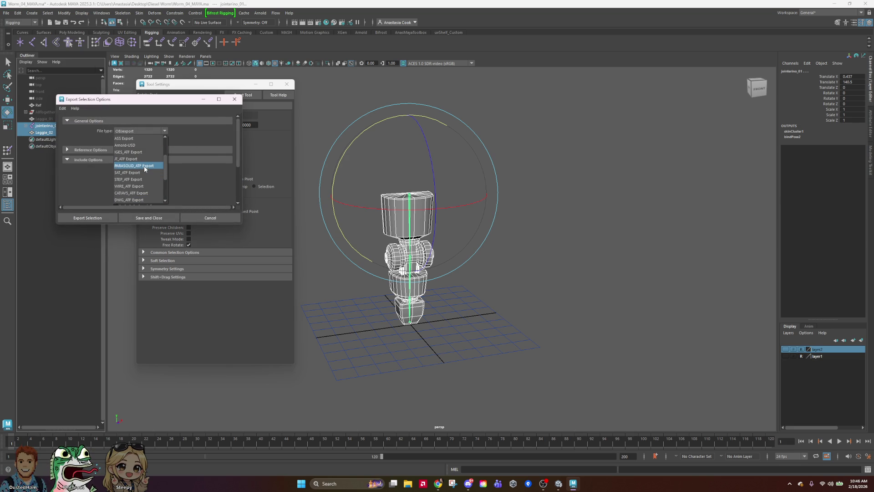
scroll(144, 160, "down", 5)
scroll(139, 164, "up", 3)
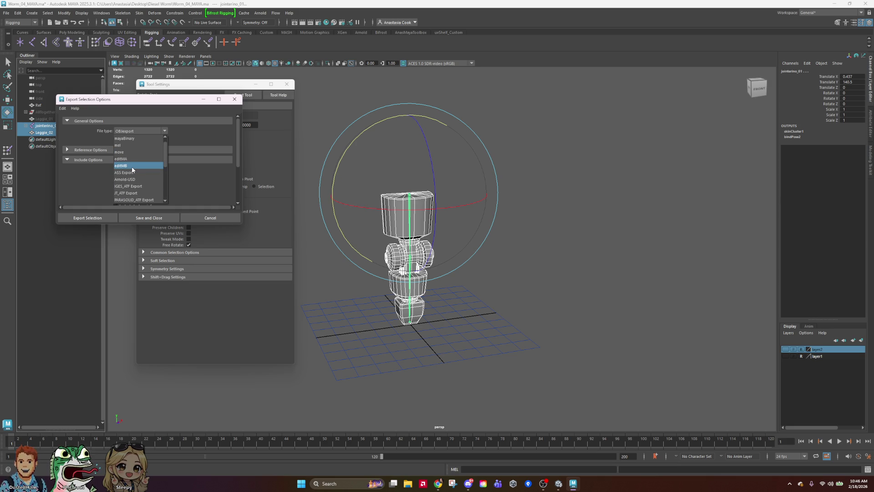
scroll(133, 169, "down", 8)
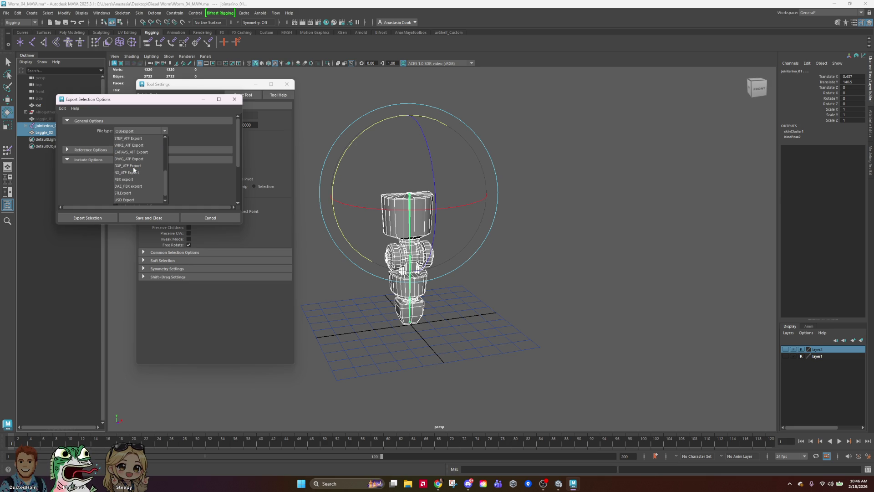
scroll(133, 172, "down", 1)
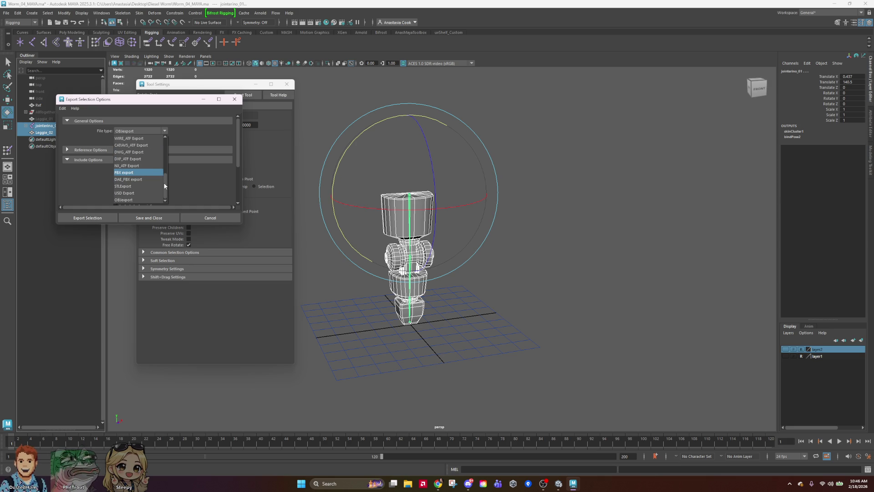
mouse_move(167, 182)
left_mouse_down()
mouse_move(166, 146)
mouse_move(159, 189)
mouse_move(113, 218)
left_mouse_up()
left_click(141, 173)
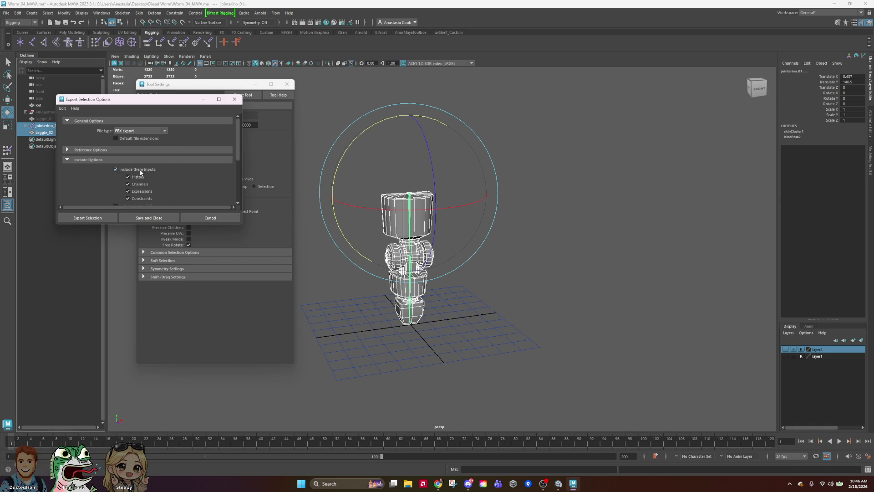
Export the selected leg and its joints as Leg_01.fbx into Desktop > Diesel Worm, then deselect.
left_click(84, 217)
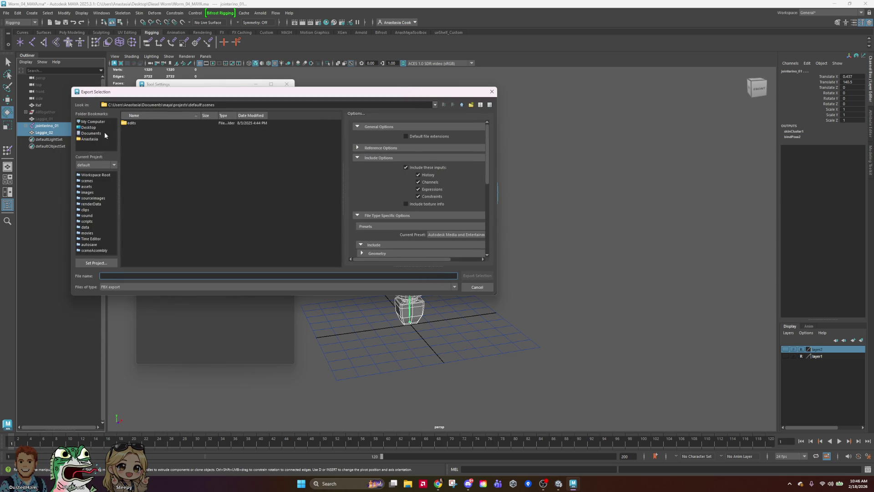
left_click(89, 128)
double_click(142, 161)
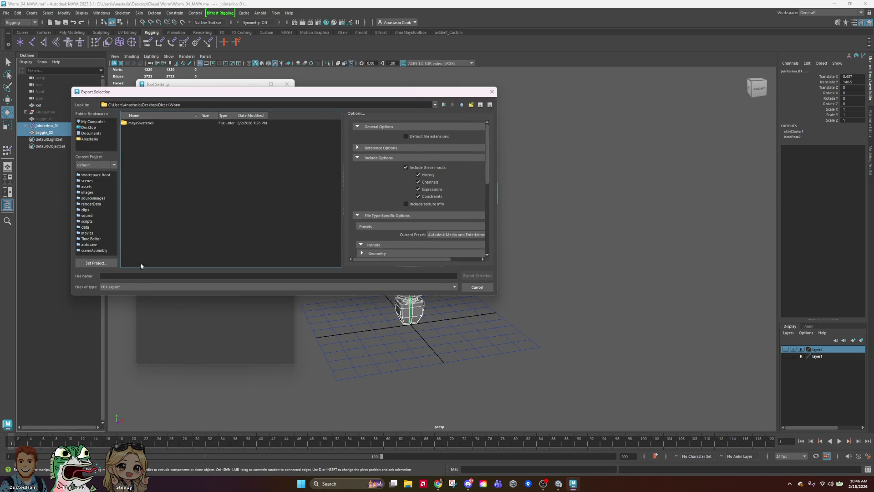
left_click(141, 276)
type("Leg_01")
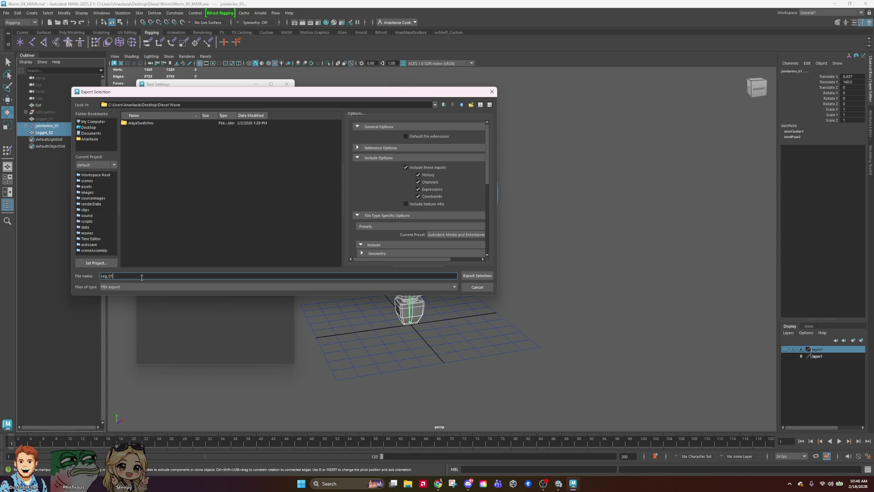
key("Return")
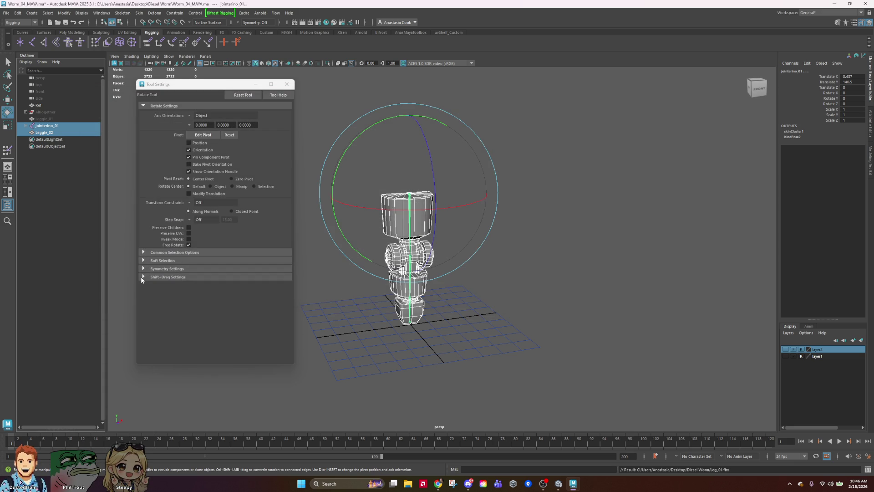
left_click(616, 230)
Return the viewport to smooth shading and save the scene.
key("5")
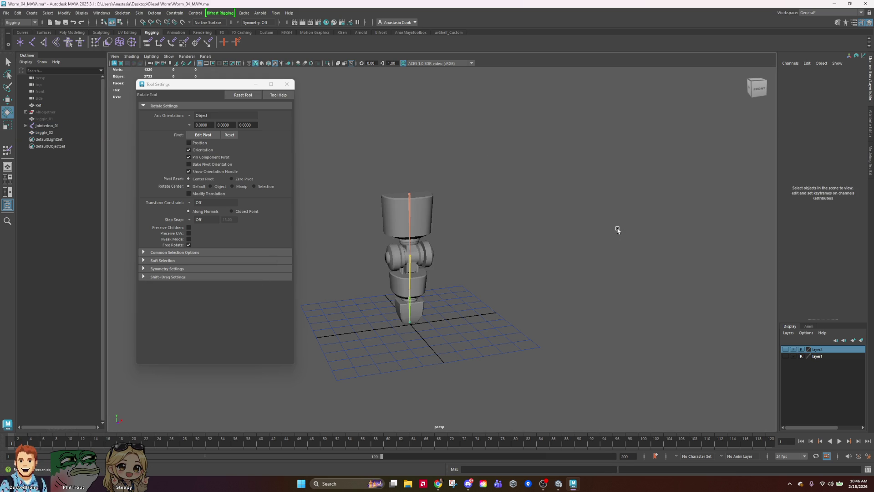
left_click(65, 23)
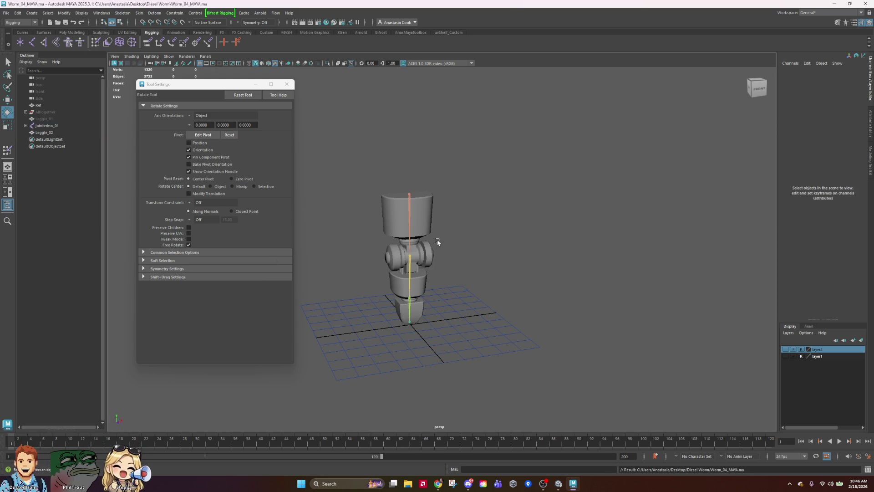
scroll(437, 241, "up", 3)
scroll(487, 250, "up", 5)
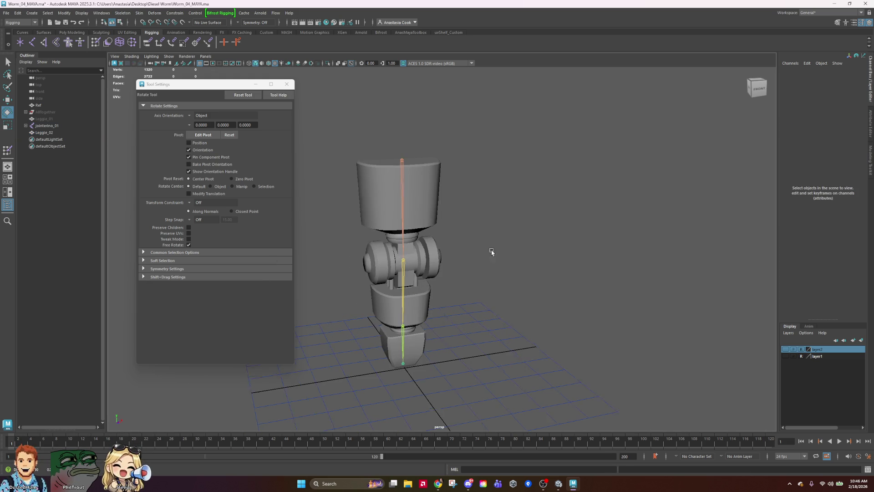
key("ctrl+s")
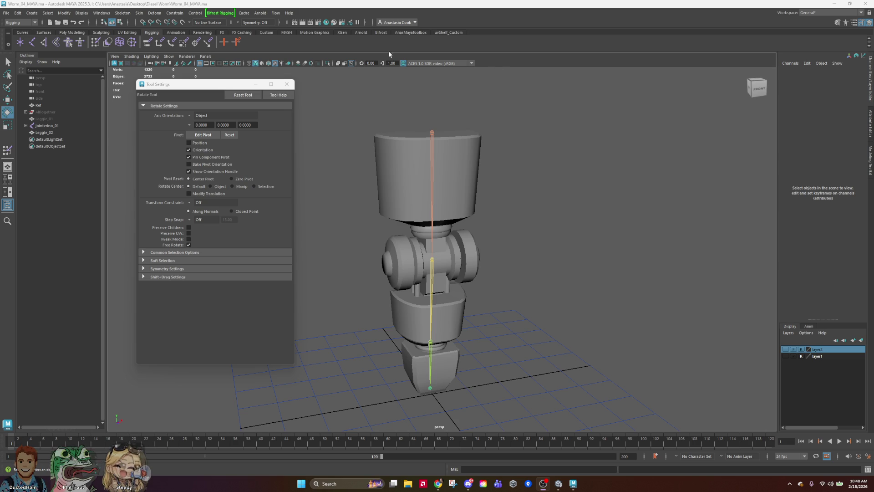
Move the Rotate Tool settings panel beside the leg, then bring the browser up full screen over Maya.
mouse_move(212, 91)
left_mouse_down()
mouse_move(254, 108)
mouse_move(265, 103)
mouse_move(249, 89)
mouse_move(242, 93)
mouse_move(246, 112)
left_mouse_up()
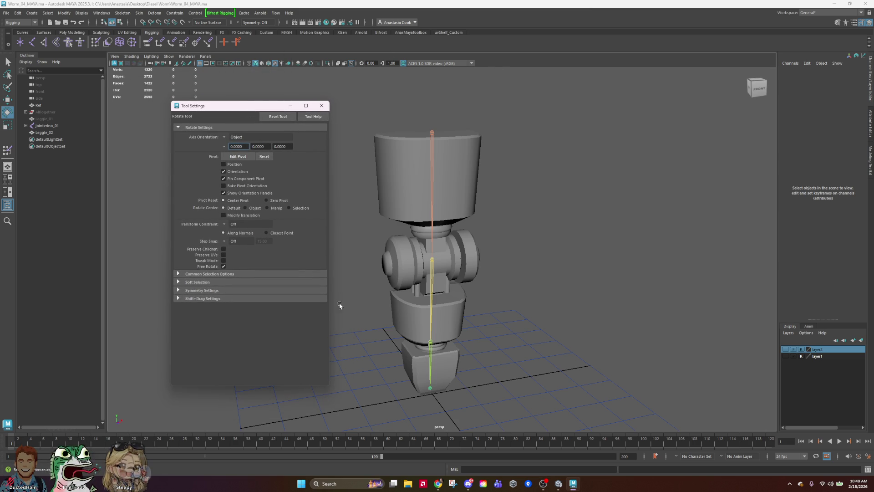
mouse_move(435, 486)
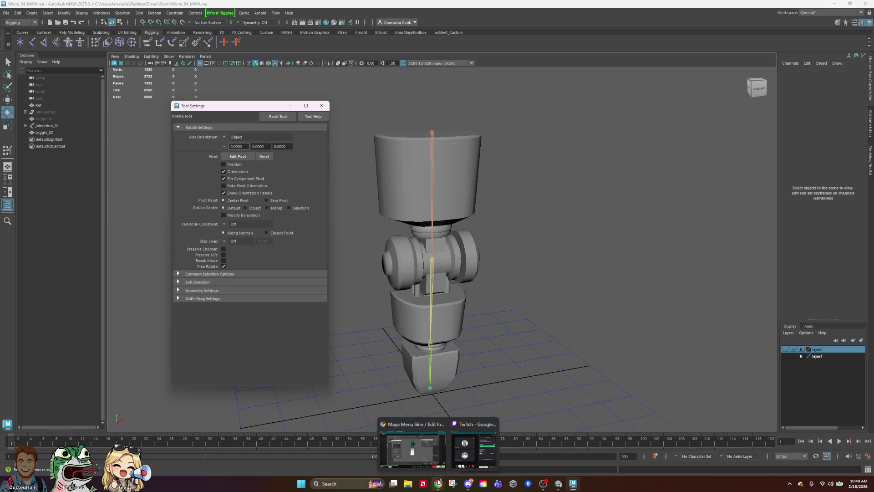
left_click(416, 438)
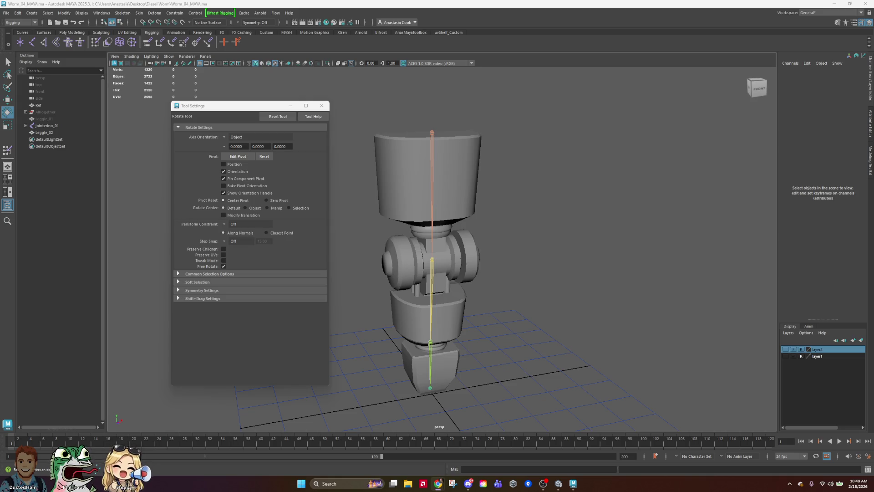
mouse_move(64, 34)
left_mouse_down()
mouse_move(64, 55)
mouse_move(422, 78)
mouse_move(437, 2)
left_mouse_up()
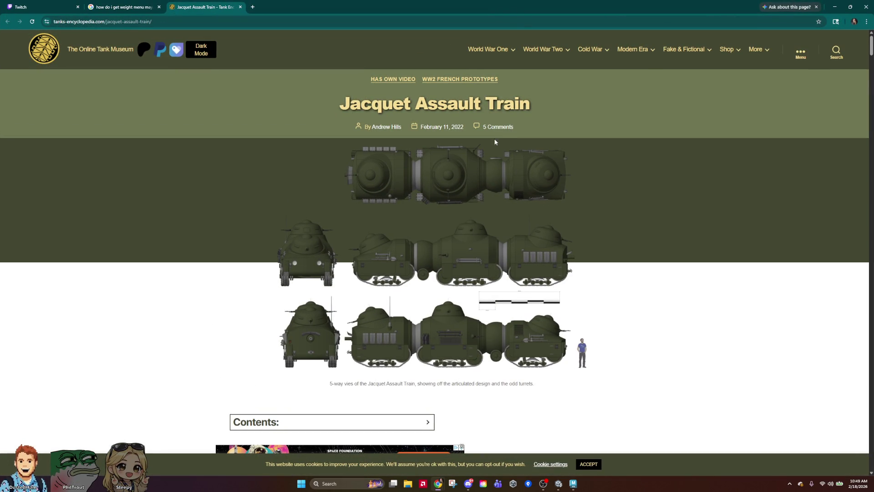
Read down the Jacquet Assault Train article, highlighting the phrase 'and in 1944'.
scroll(565, 176, "down", 3)
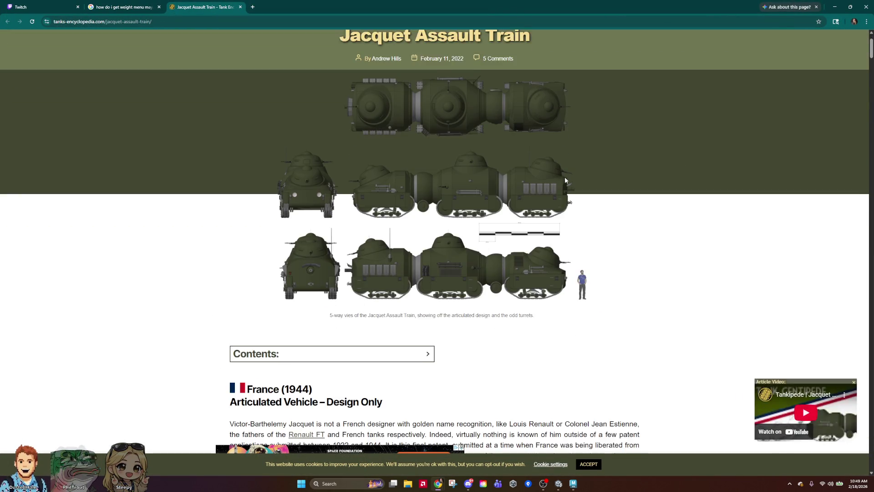
scroll(564, 178, "up", 3)
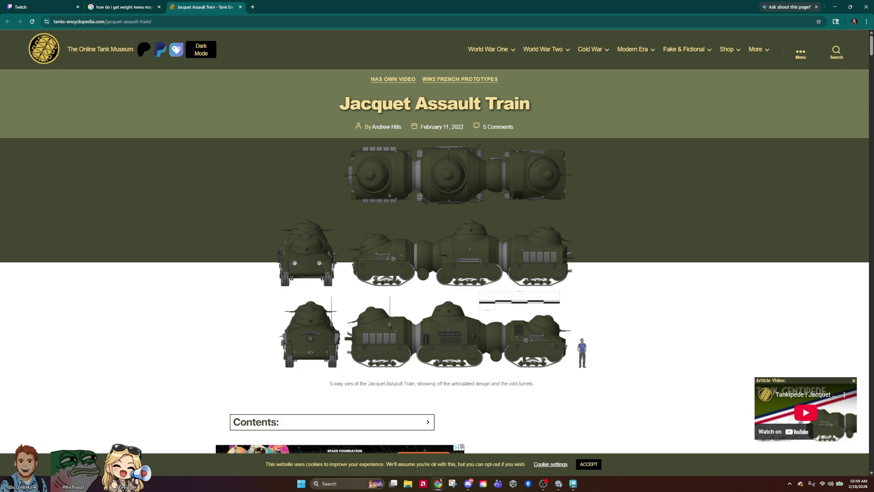
scroll(413, 168, "down", 10)
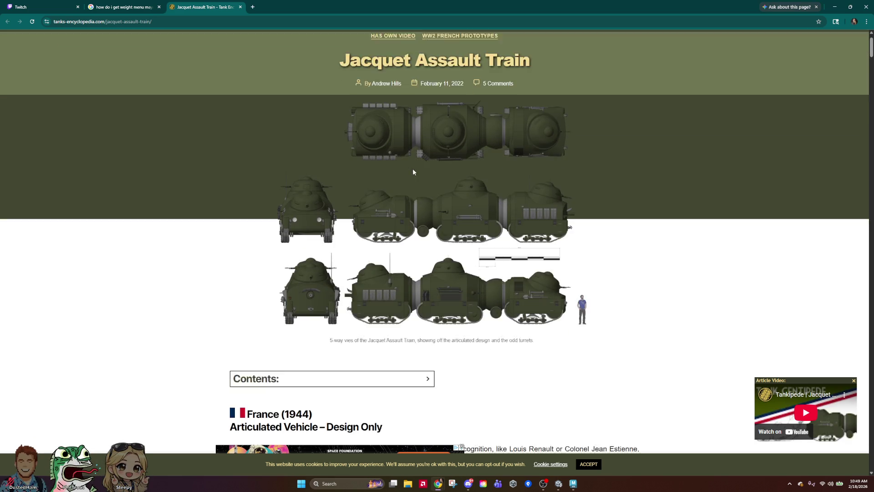
scroll(412, 243, "down", 5)
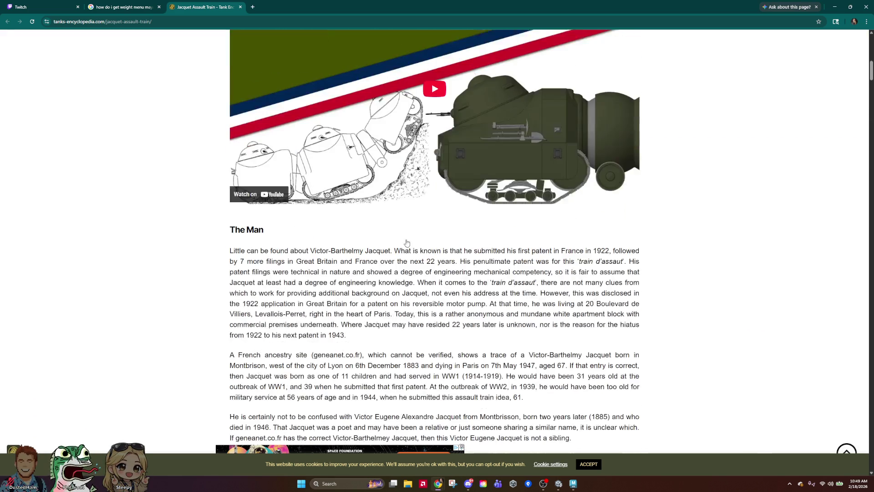
scroll(406, 241, "down", 3)
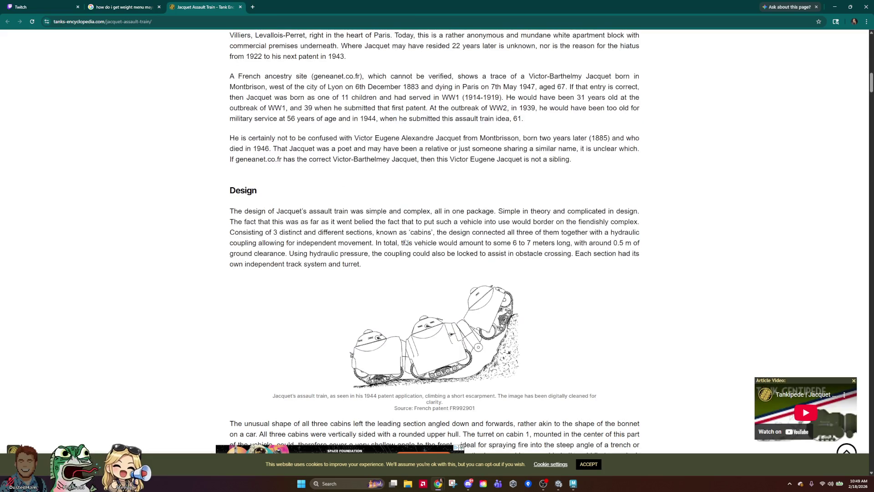
scroll(387, 248, "up", 3)
left_click_drag(376, 254, 338, 255)
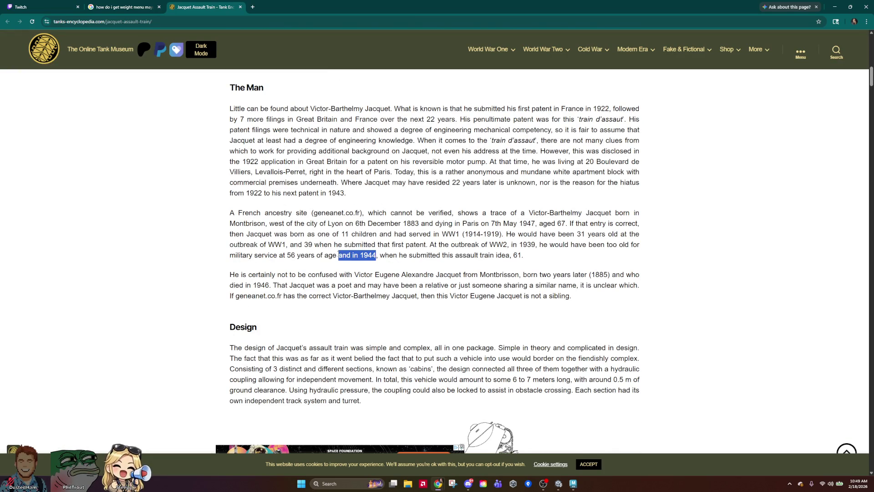
scroll(394, 263, "down", 10)
scroll(389, 257, "down", 6)
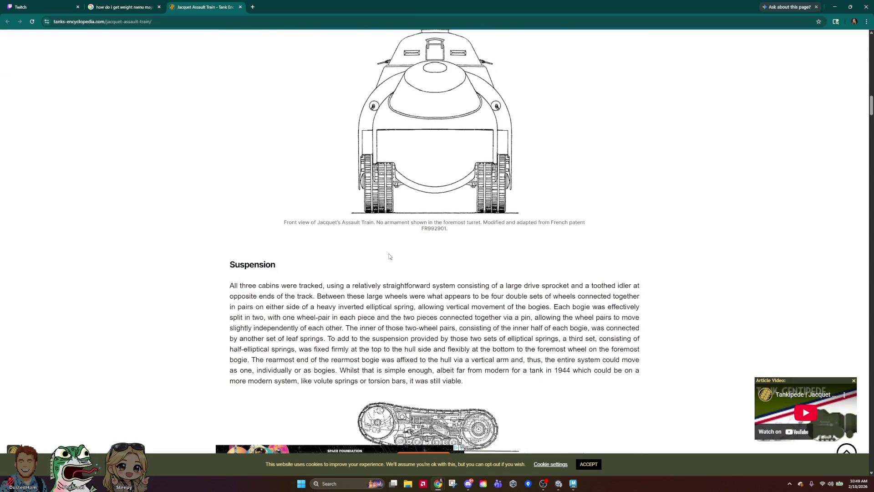
Close the floating article video and scroll down to the articulated vehicle's 3D renders.
left_click(854, 380)
scroll(506, 286, "down", 5)
scroll(506, 285, "down", 18)
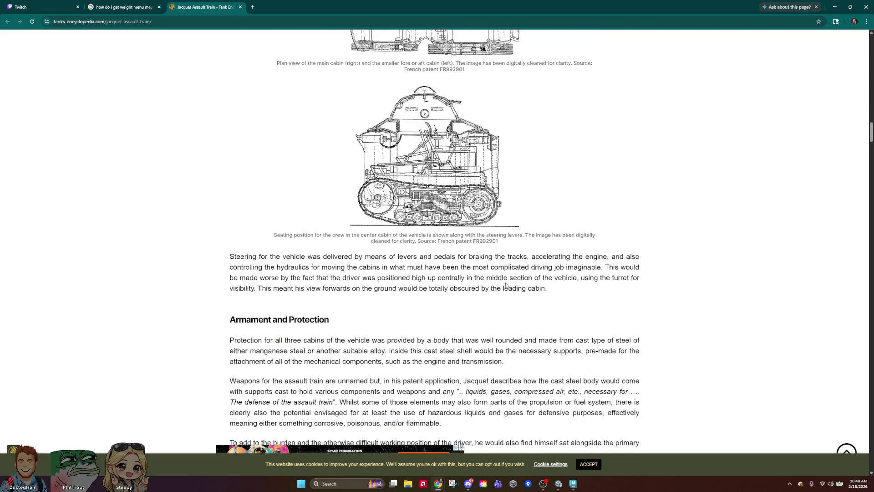
scroll(493, 273, "down", 12)
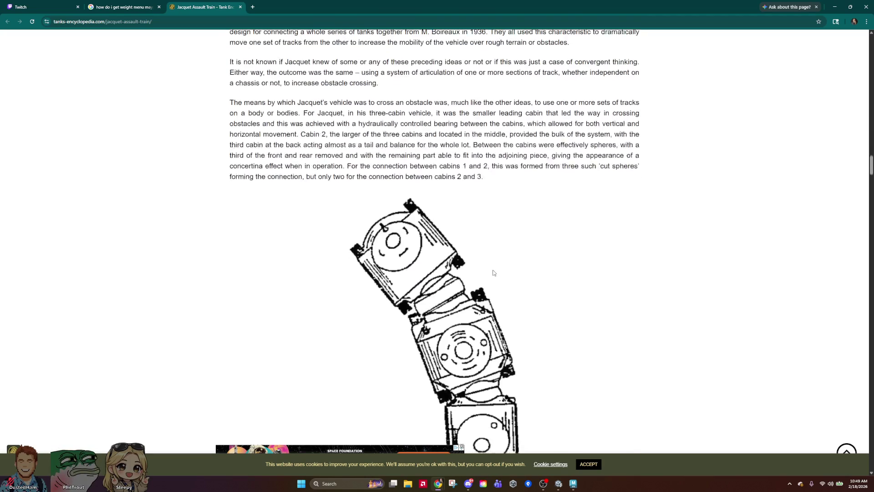
scroll(492, 273, "down", 9)
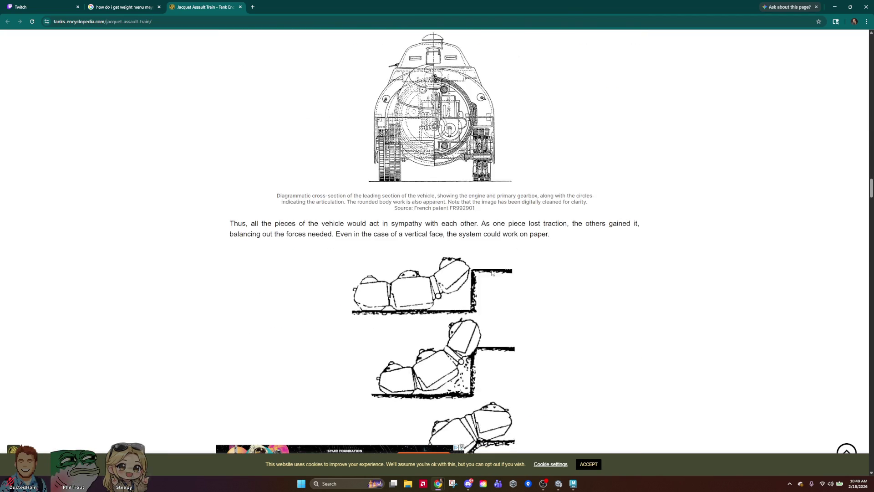
scroll(540, 248, "up", 3)
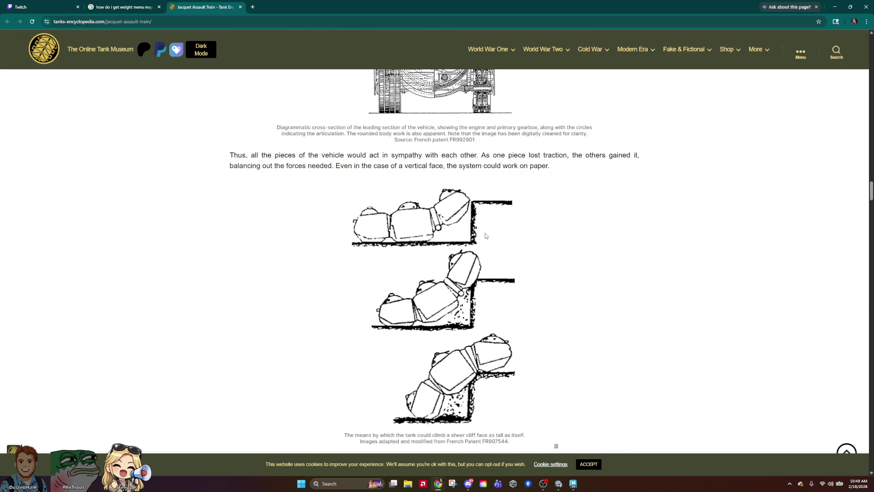
scroll(478, 237, "down", 1)
scroll(477, 237, "down", 18)
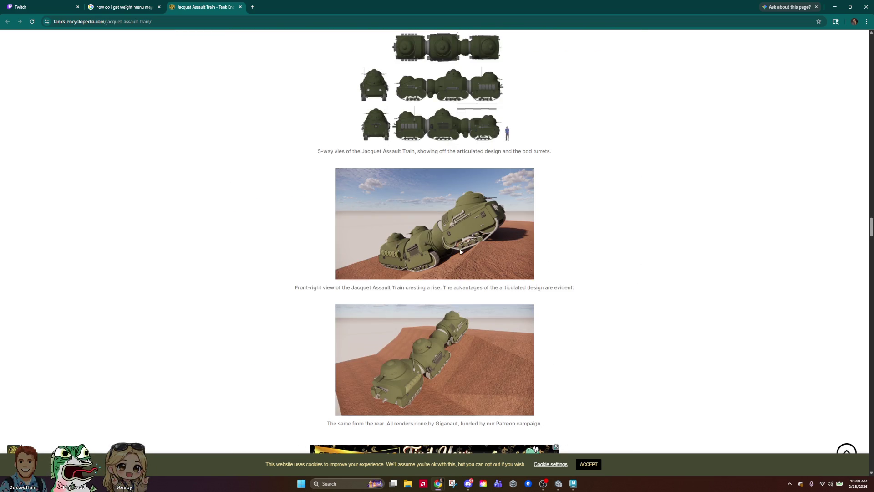
scroll(460, 251, "down", 3)
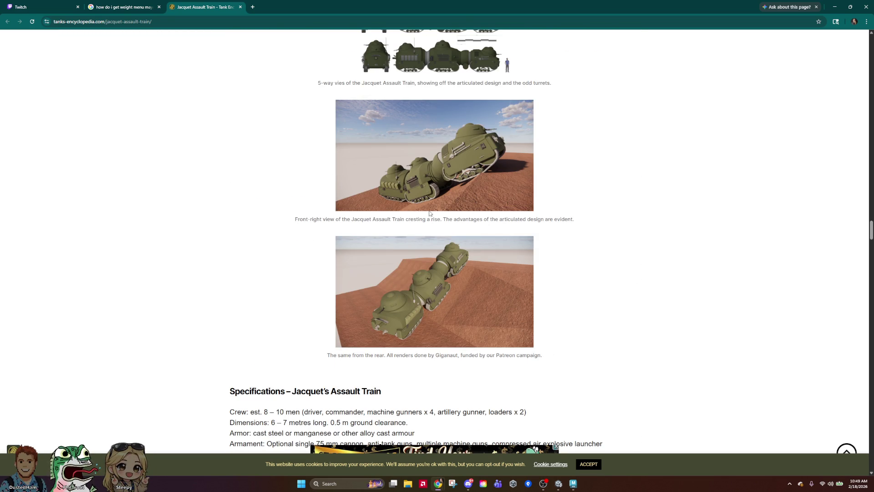
scroll(460, 262, "up", 3)
scroll(420, 231, "down", 1)
scroll(419, 232, "down", 1)
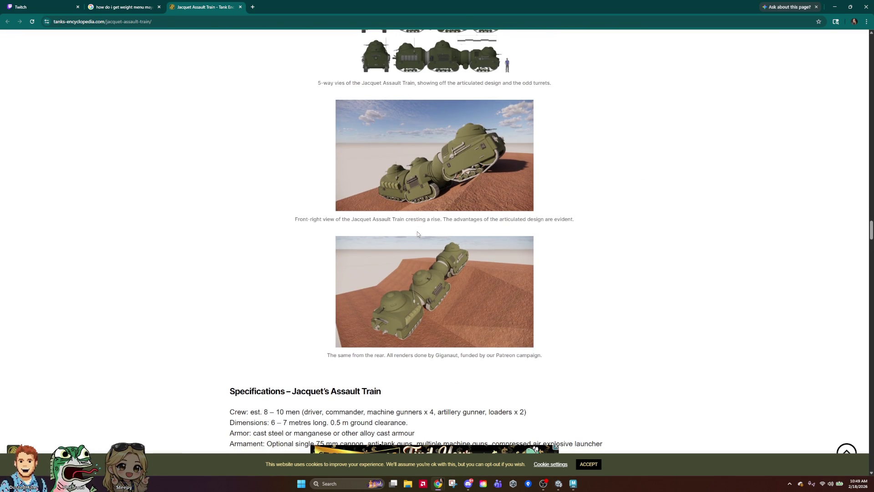
scroll(415, 234, "up", 1)
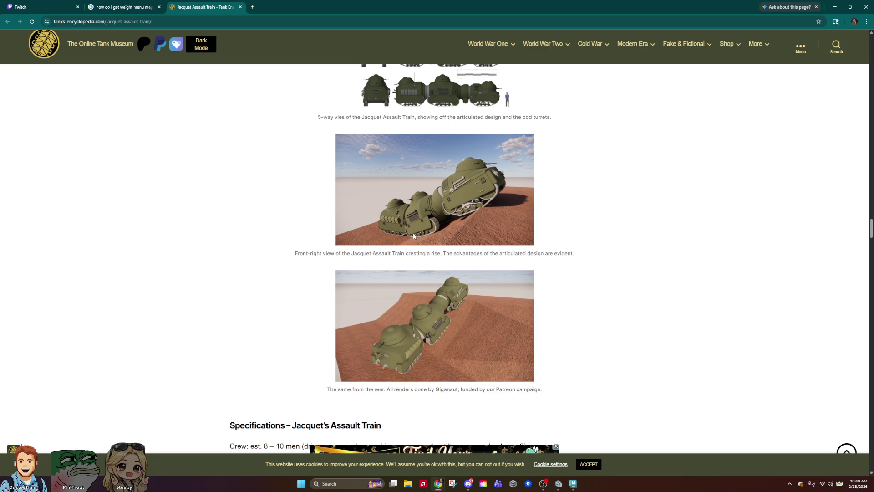
left_click(452, 483)
Snip the two Jacquet Assault Train renders and move the capture to the screen centre.
left_click(60, 38)
mouse_move(295, 108)
left_mouse_down()
mouse_move(572, 376)
mouse_move(576, 415)
left_mouse_up()
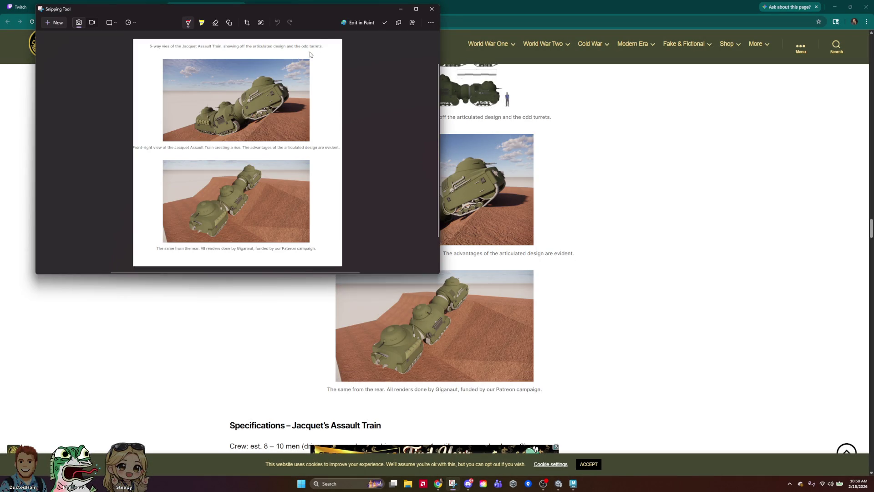
mouse_move(313, 12)
left_mouse_down()
mouse_move(512, 148)
mouse_move(525, 137)
left_mouse_up()
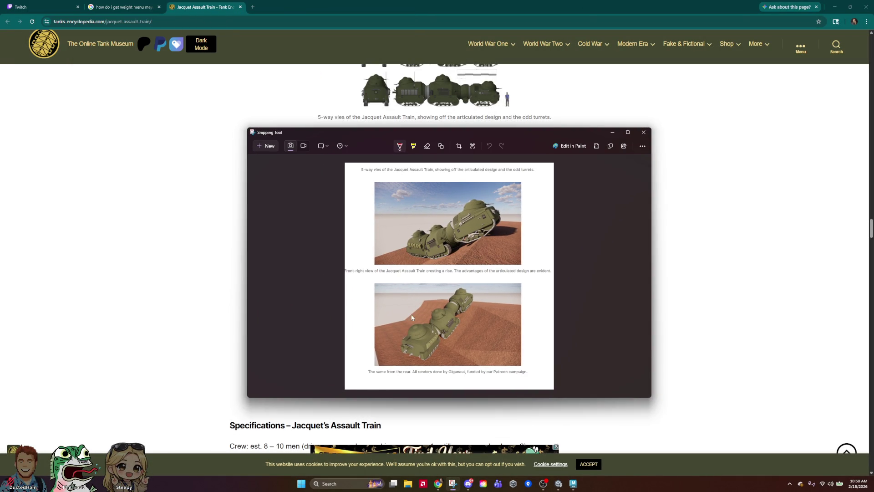
Scroll the article briefly, then push the browser aside and bring Maya to the front.
left_click(673, 131)
scroll(490, 311, "down", 3)
scroll(490, 311, "down", 10)
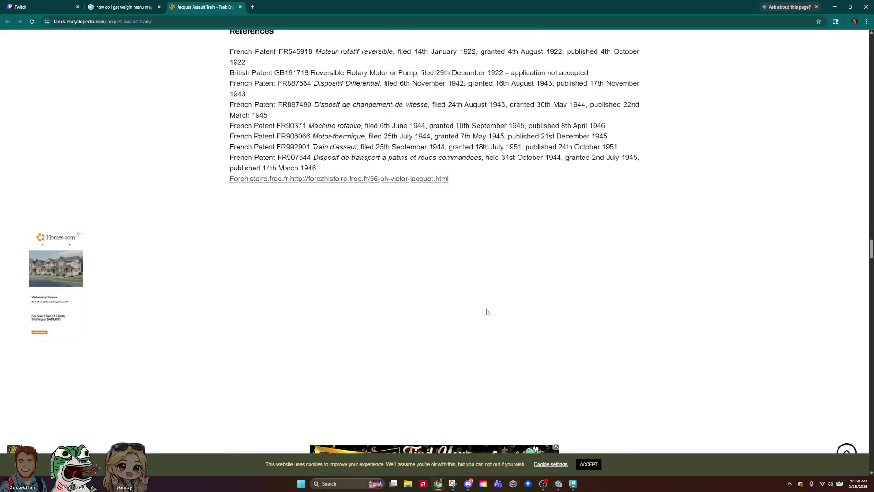
scroll(485, 315, "up", 10)
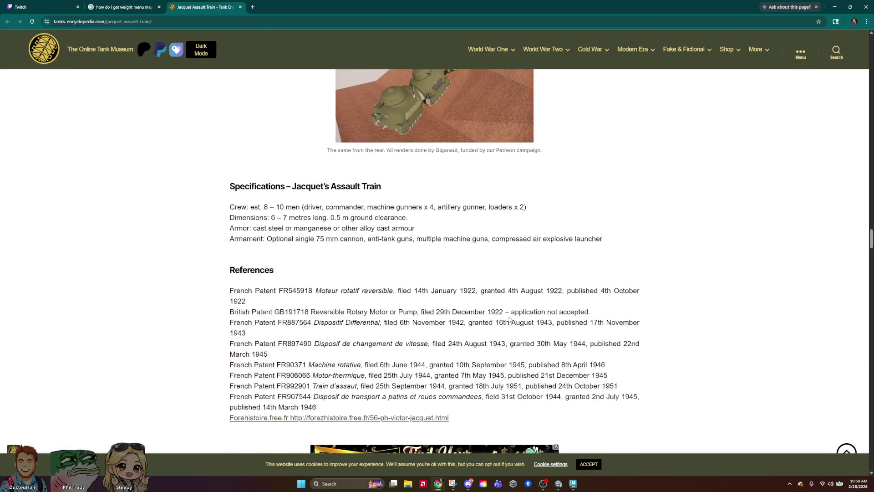
scroll(481, 286, "up", 3)
mouse_move(525, 3)
left_mouse_down()
mouse_move(279, 79)
mouse_move(48, 89)
mouse_move(45, 120)
mouse_move(9, 119)
left_mouse_up()
left_click(21, 118)
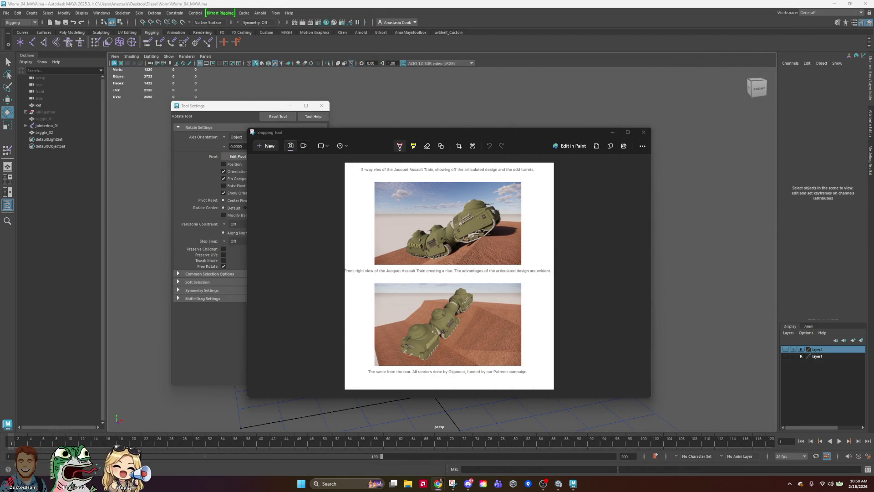
Close the screenshot window and bend the leg at jointerino_02 to test the skinning.
left_click(644, 132)
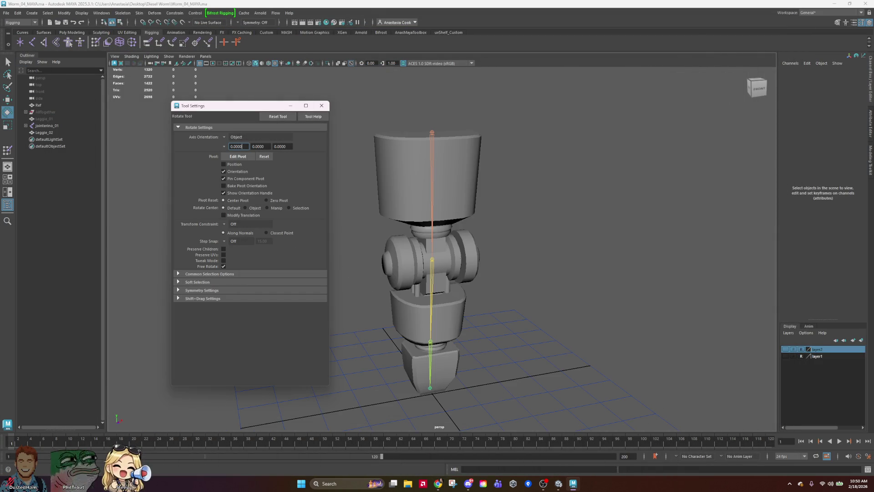
left_click(430, 273)
mouse_move(364, 229)
left_mouse_down()
mouse_move(357, 195)
mouse_move(370, 292)
mouse_move(466, 357)
mouse_move(324, 228)
mouse_move(548, 347)
left_mouse_up()
left_click(548, 347)
Swing jointerino_03 to check the lower leg's deformation, then zoom out and orbit to view the whole leg.
left_click(437, 348)
left_click_drag(457, 346, 457, 347)
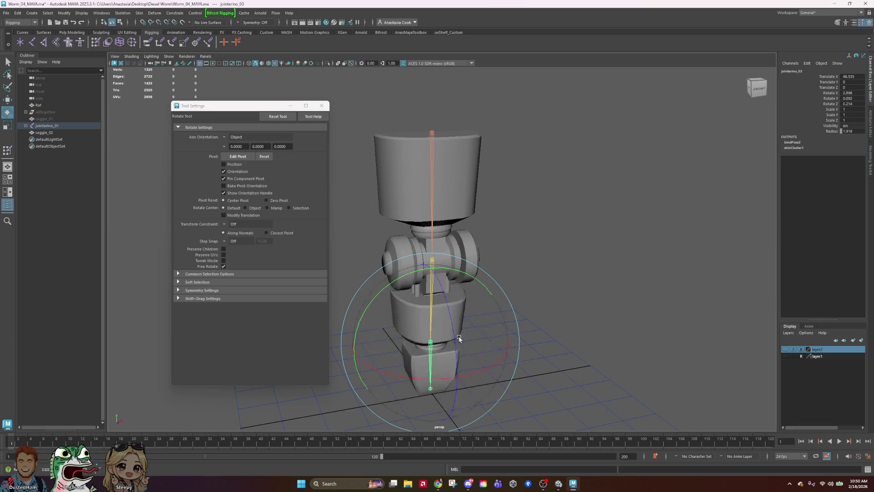
left_click(601, 308)
scroll(569, 314, "down", 3)
left_click_drag(577, 333, 538, 329, "alt")
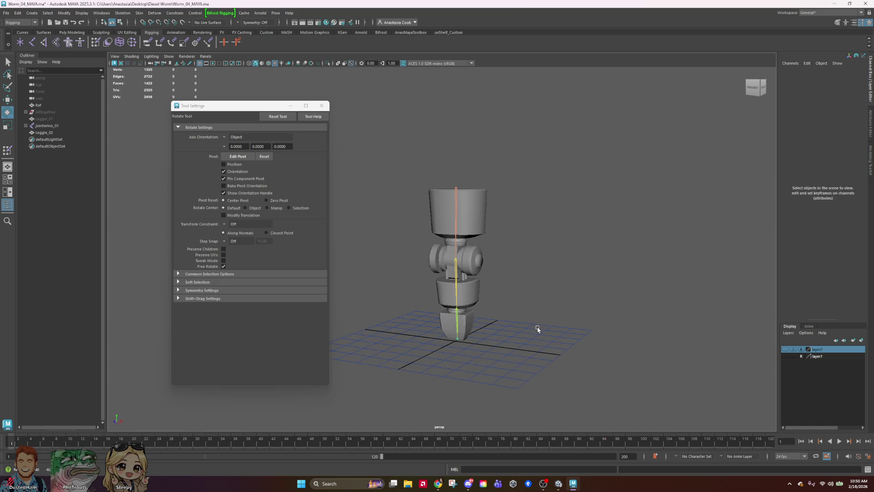
mouse_move(440, 486)
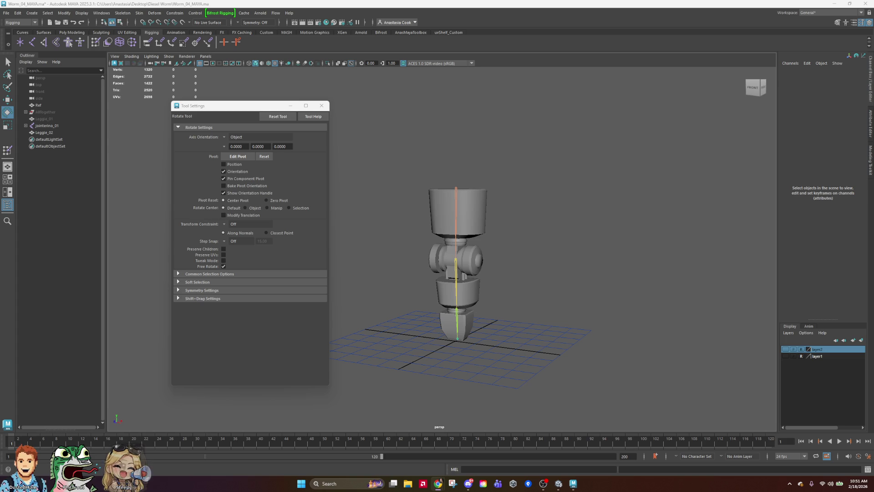
key("super+d")
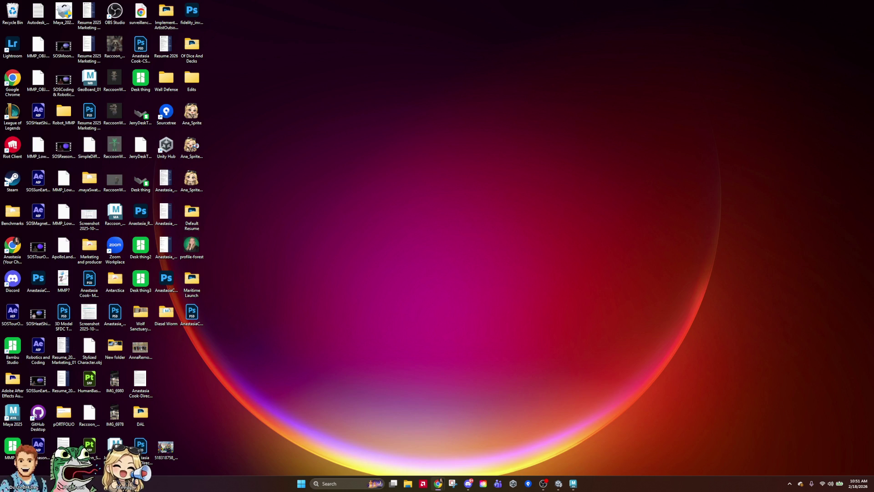
key("super+d")
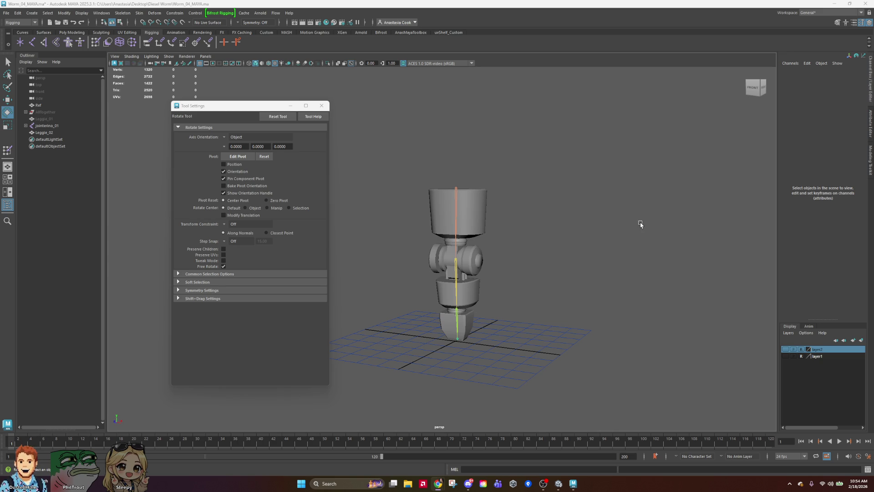
Export only the Leggie_02 mesh as Leg_01_NoRig.fbx in the Diesel Worm folder.
left_click(484, 221)
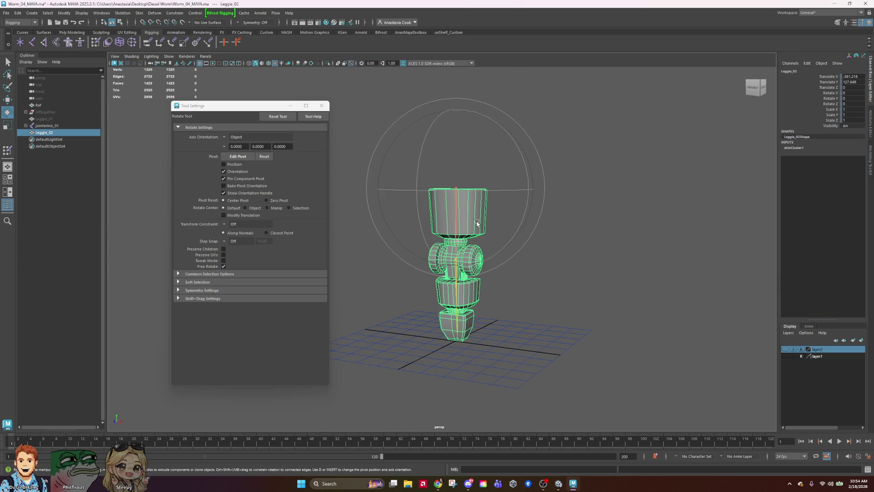
left_click(5, 12)
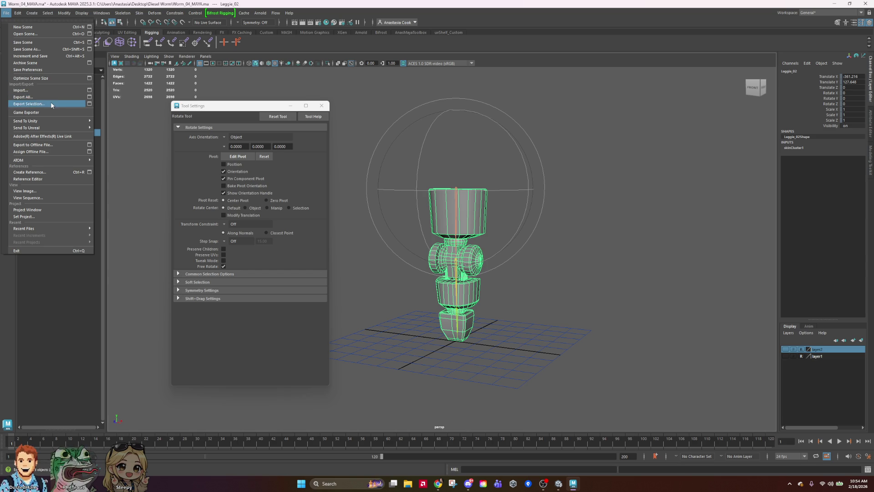
left_click(89, 104)
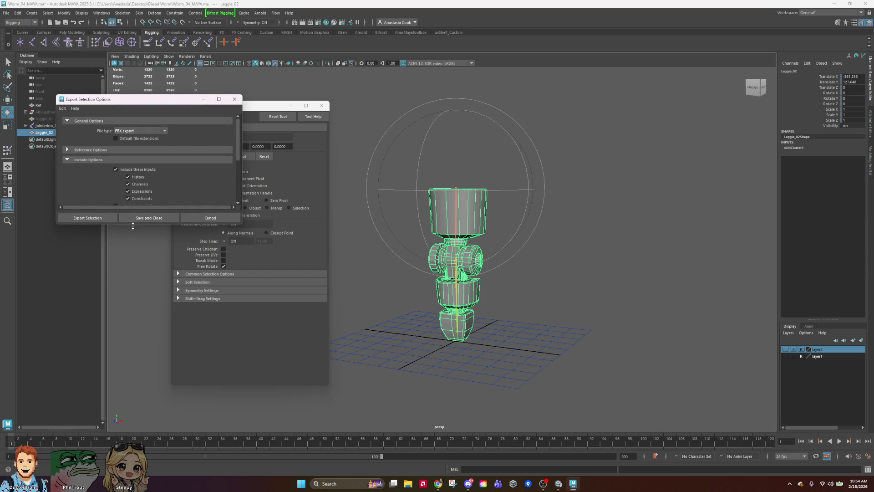
left_click(91, 218)
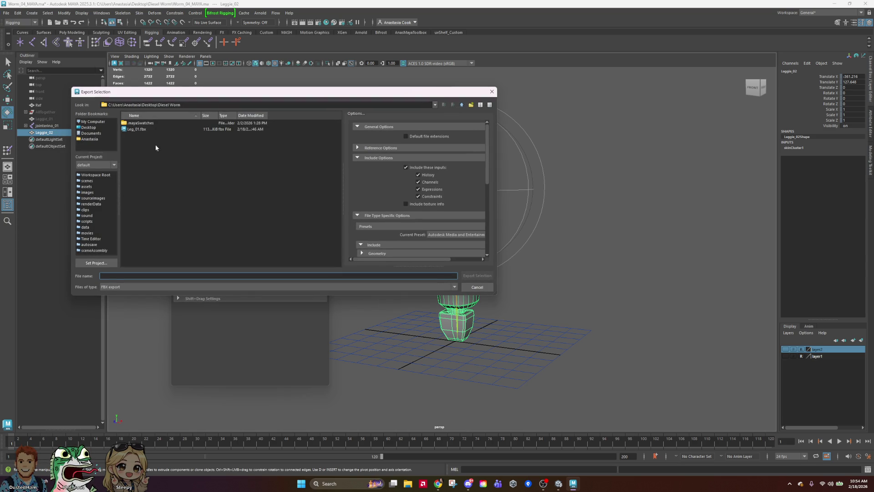
left_click(146, 129)
left_click(149, 276)
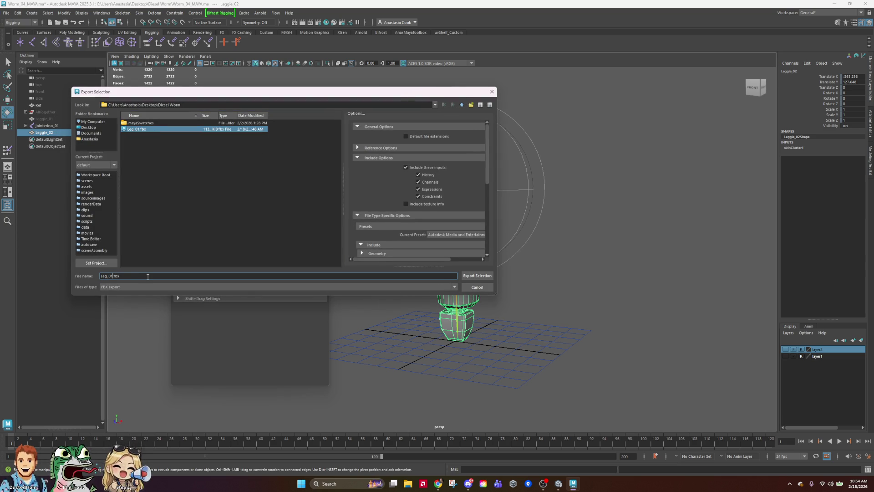
key("Left")
key("Left")
key("Left")
type("_No")
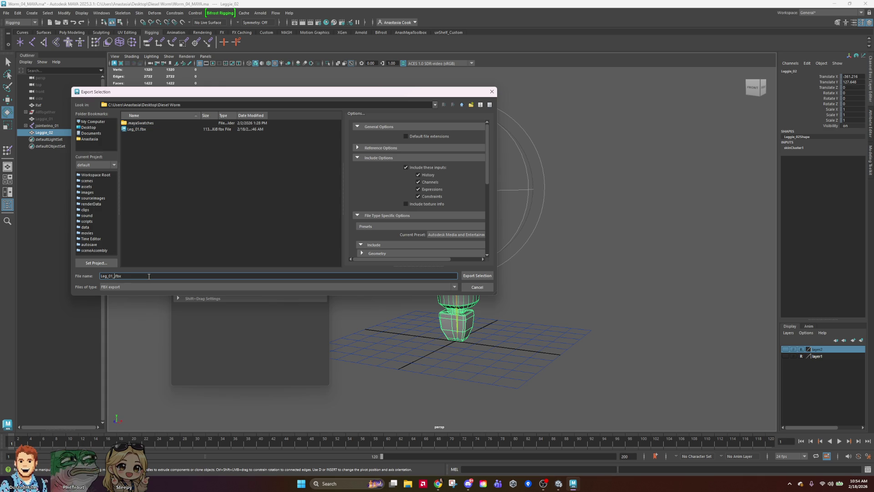
type("Rig")
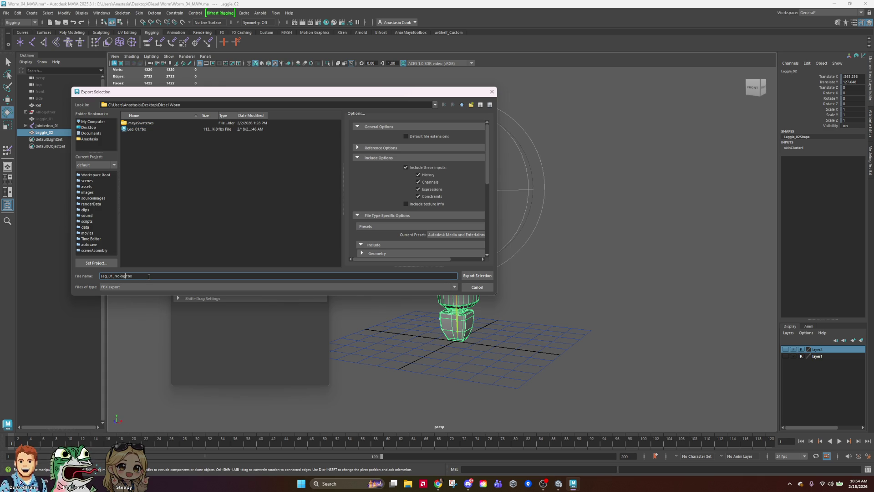
key("Return")
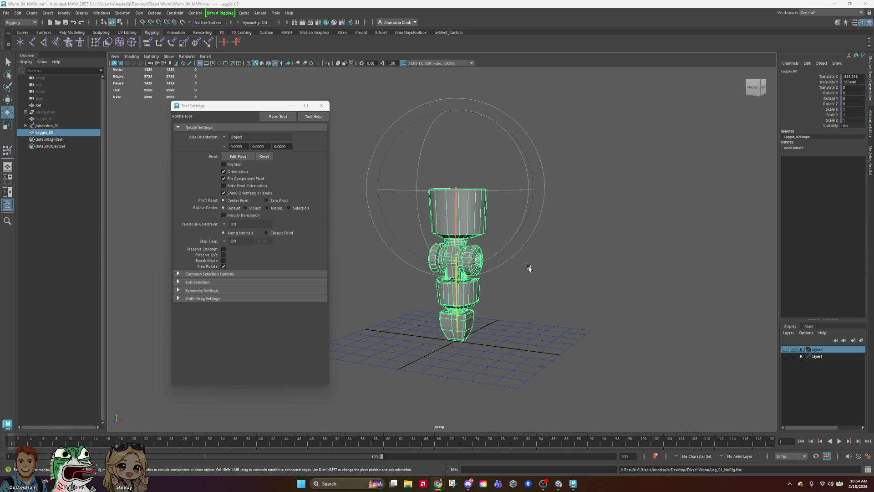
left_click(65, 113)
Unhide the assembled worm and select the whole AllTogether group.
key("shift+h")
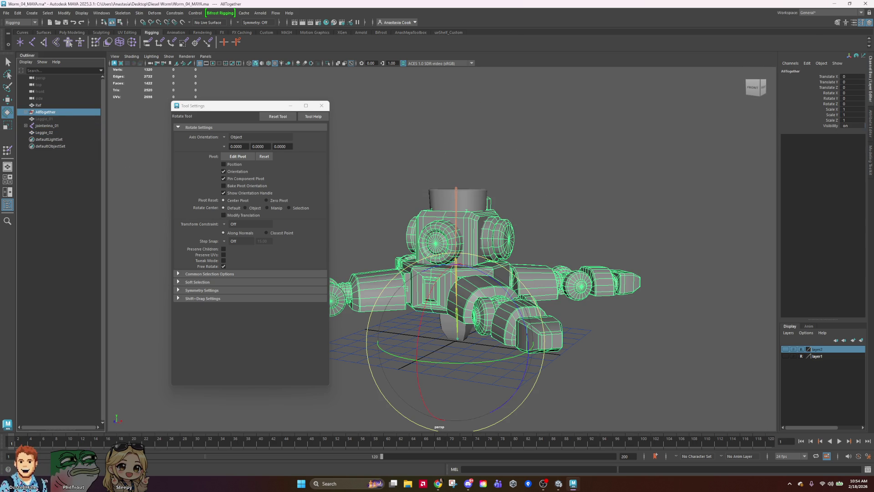
left_click(612, 191)
left_click(578, 274)
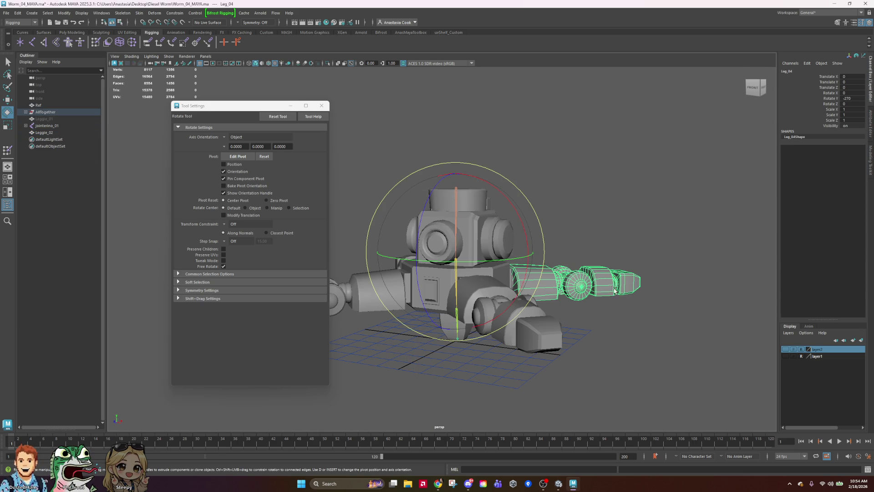
left_click(56, 113)
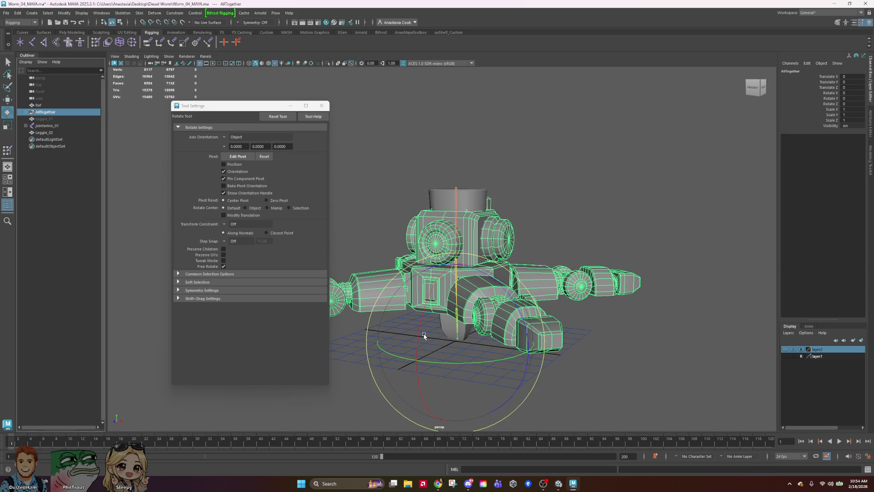
Set the worm's Rotate X to -90 and raise it above the ground grid.
left_click_drag(421, 338, 410, 253)
double_click(850, 92)
key("BackSpace")
key("Return")
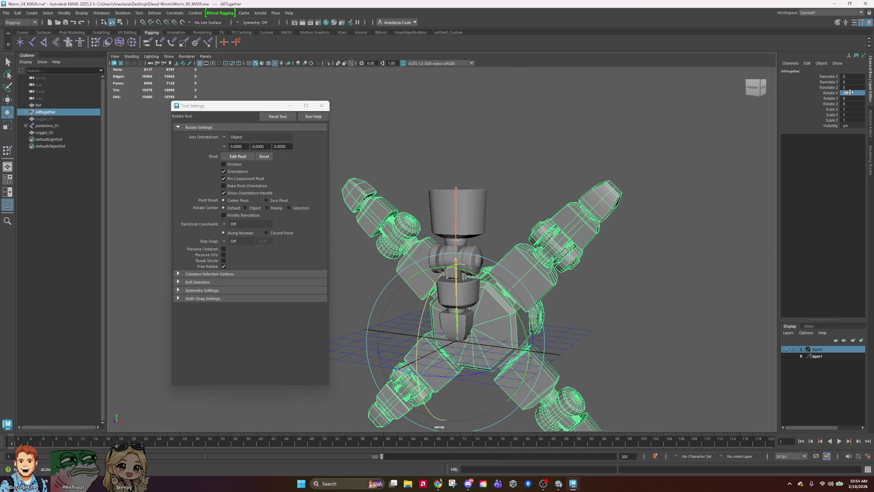
left_click(855, 93)
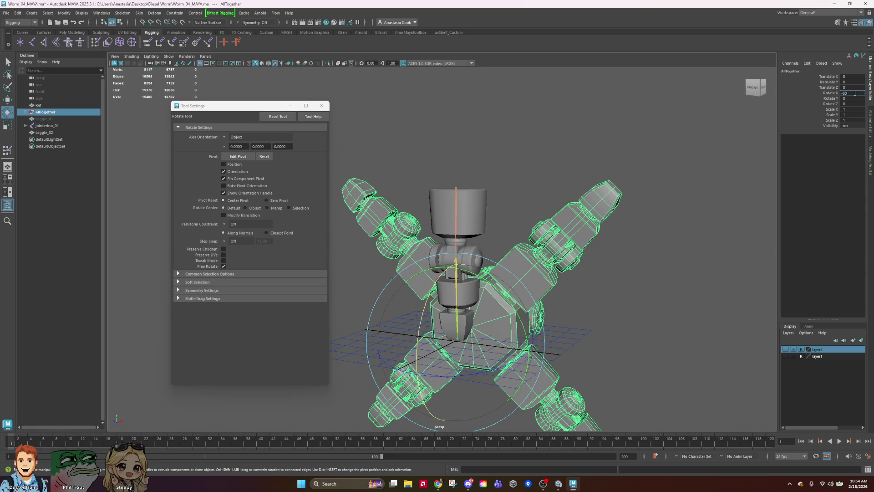
type("-90")
key("Return")
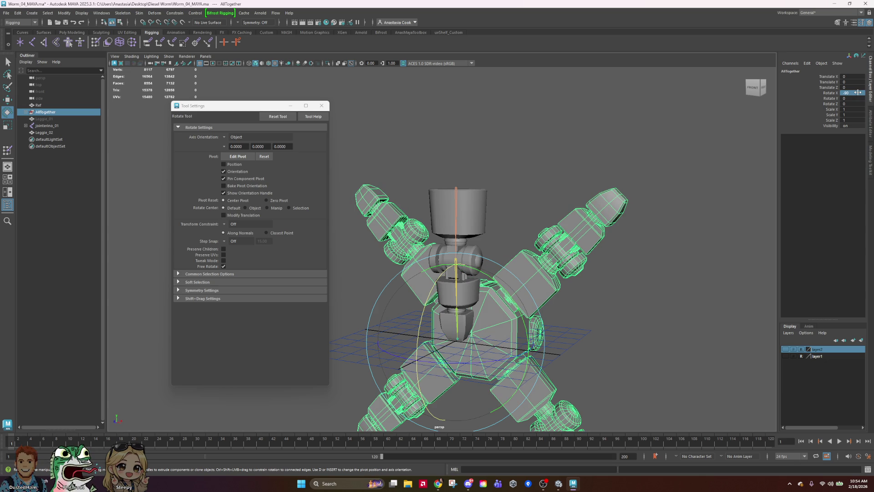
key("w")
mouse_move(441, 258)
left_mouse_down()
mouse_move(440, 113)
mouse_move(439, 120)
left_mouse_up()
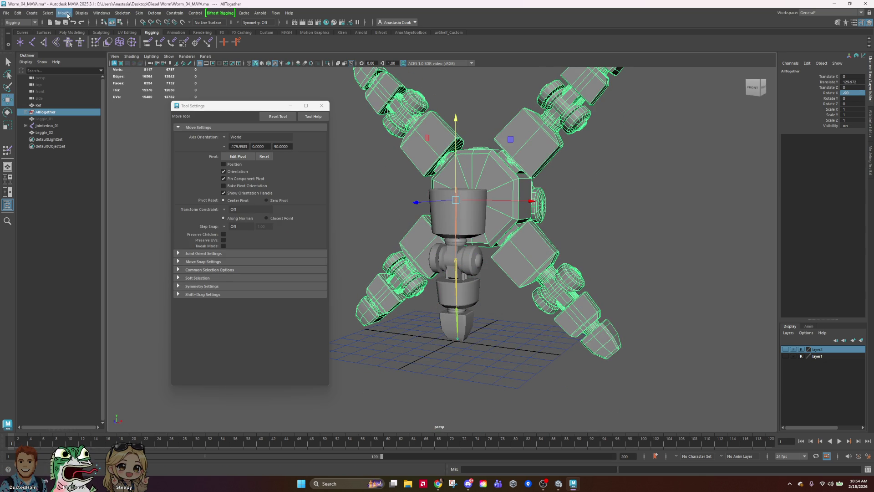
Export the AllTogether selection as AllWorm.fbx.
left_click(6, 12)
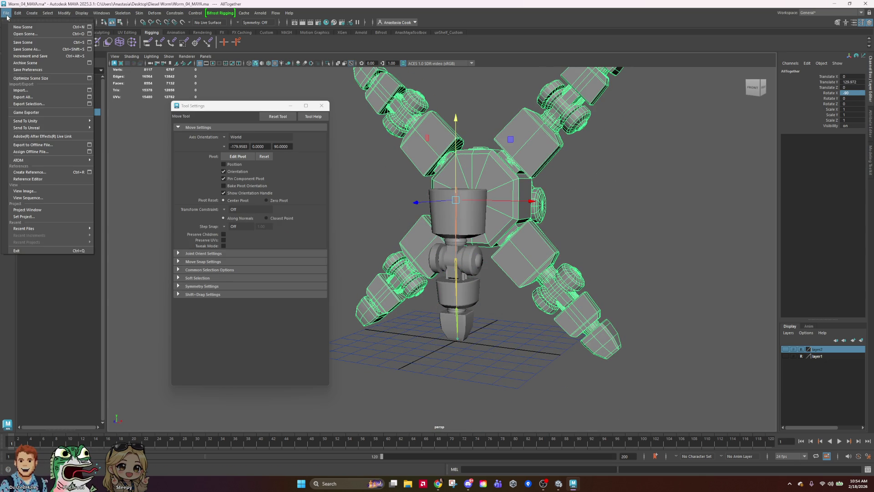
left_click(89, 103)
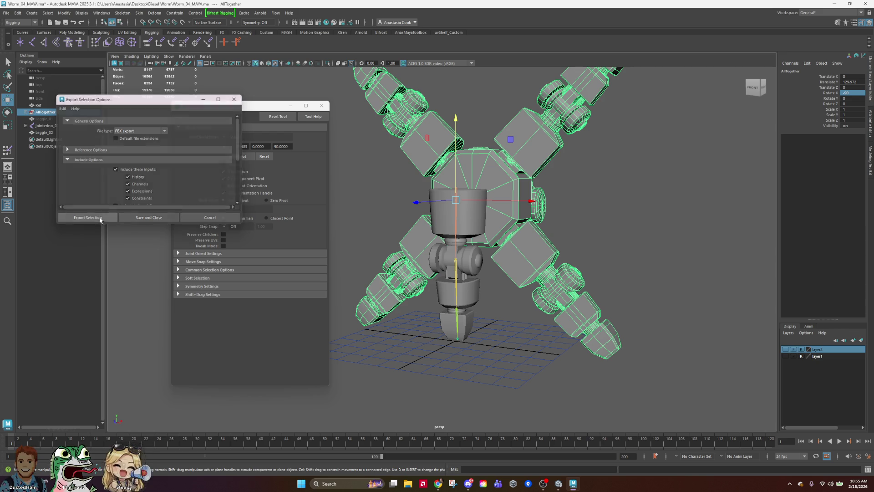
left_click(100, 219)
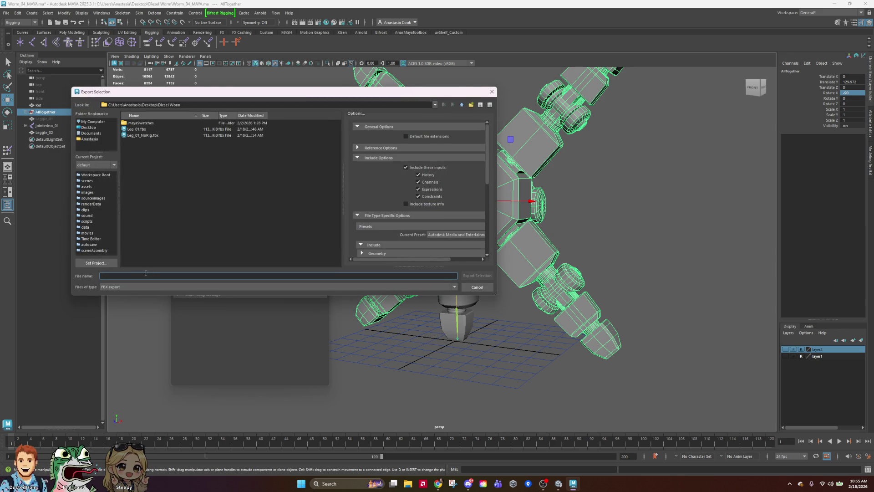
type("AllWorm")
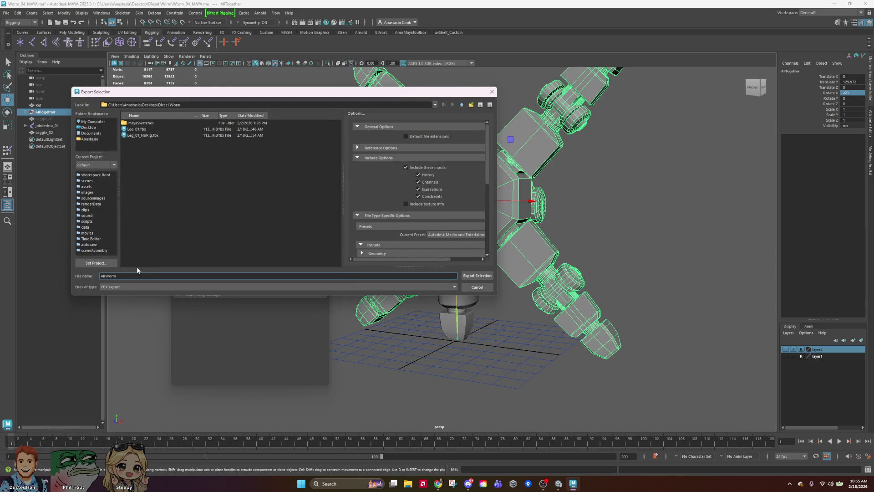
key("Return")
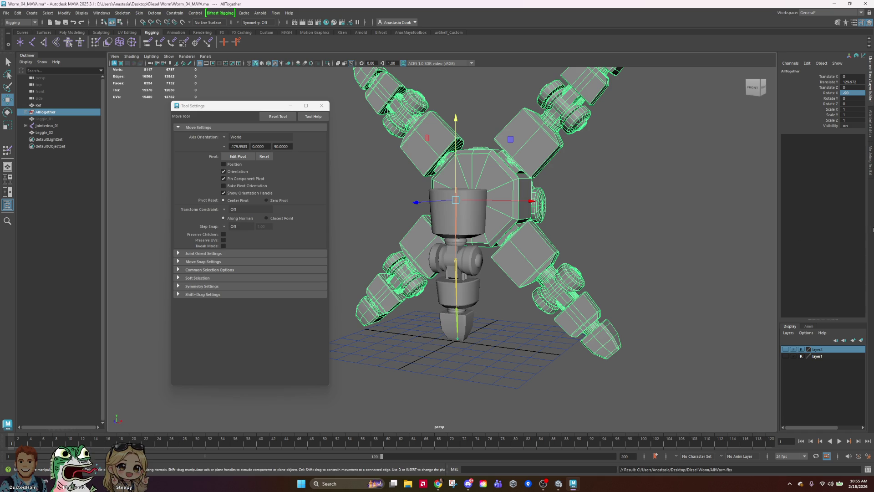
Undo the worm's rotation and move, hide AllTogether again and clear the selection.
key("ctrl+z")
key("ctrl+z")
key("ctrl+z")
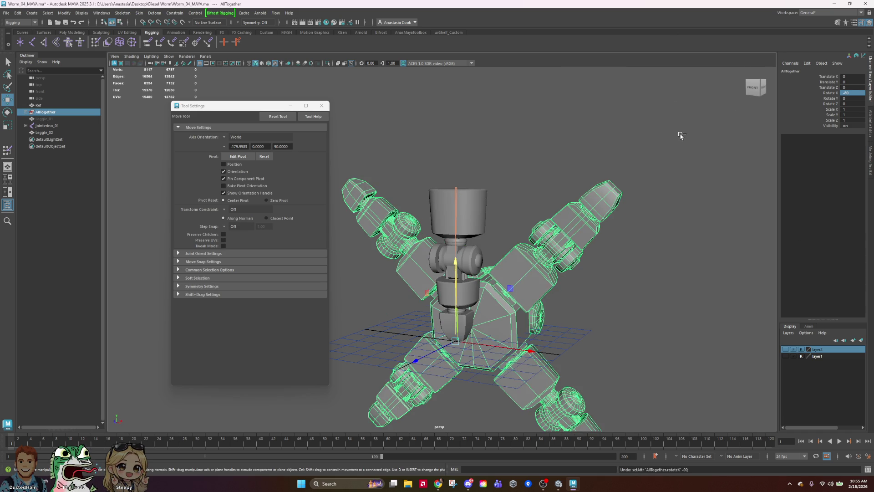
key("ctrl+z")
key("ctrl+z")
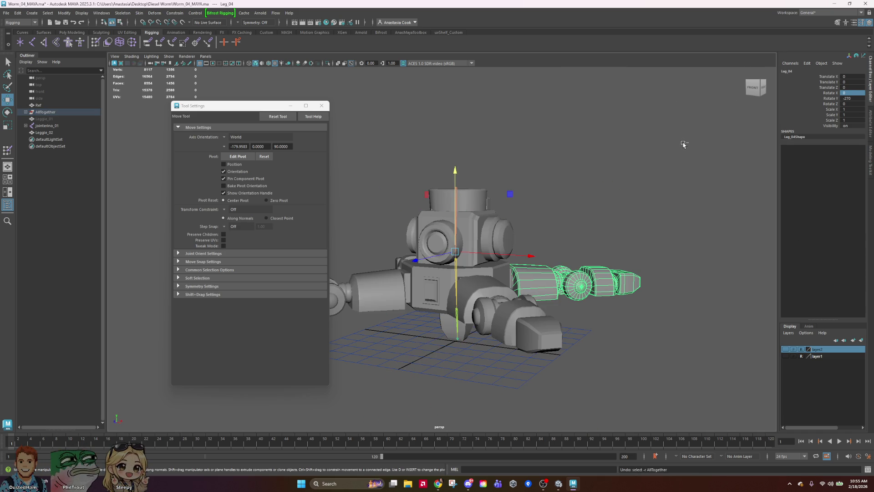
left_click(45, 112)
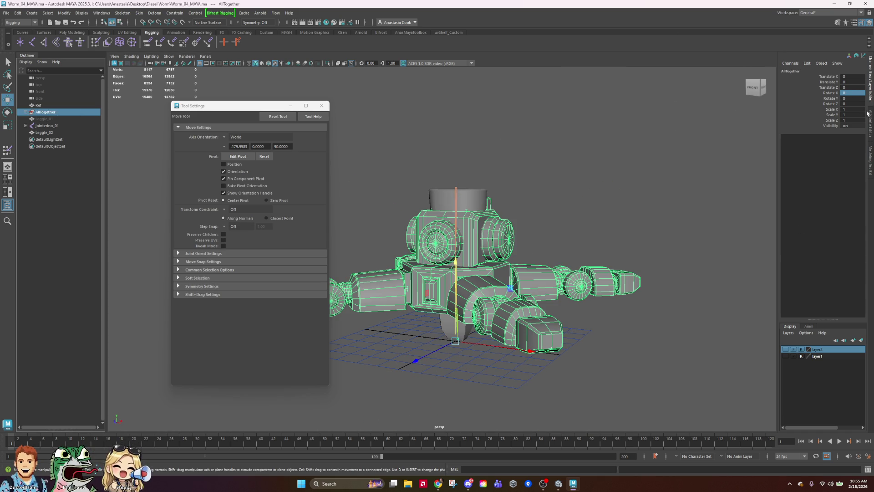
key("ctrl+h")
left_click(627, 209)
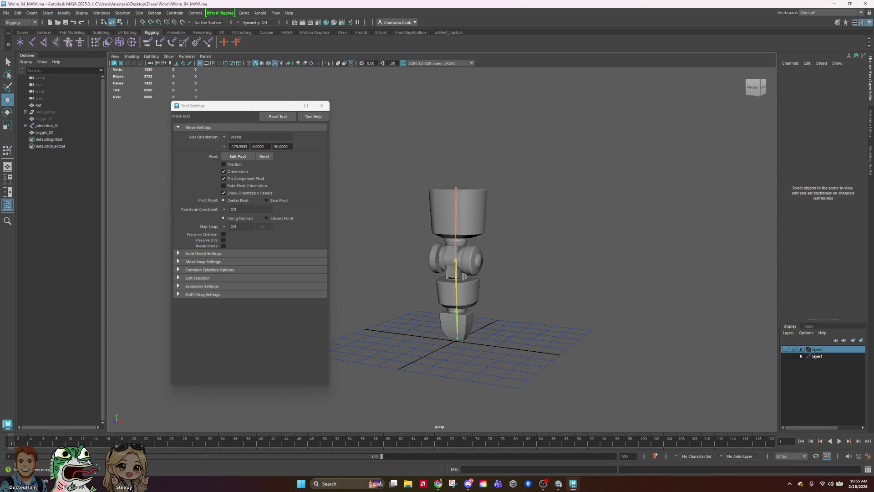
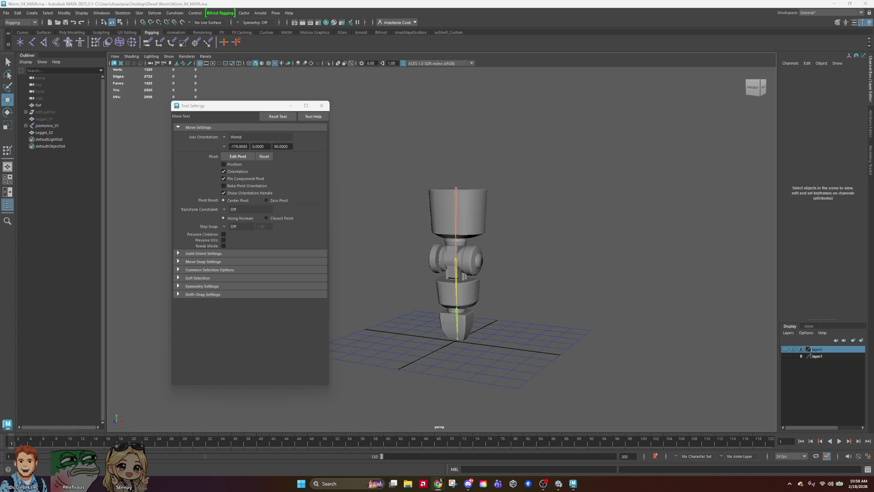
Orbit around the worm rig and bring the Mixamo page over the Maya scene.
left_click_drag(531, 272, 523, 298, "alt")
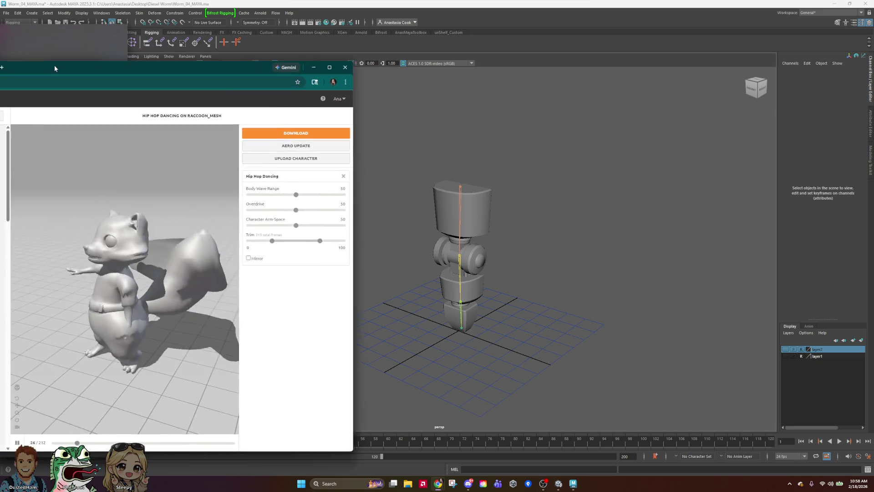
mouse_move(53, 65)
left_mouse_down()
mouse_move(437, 59)
mouse_move(446, 22)
left_mouse_up()
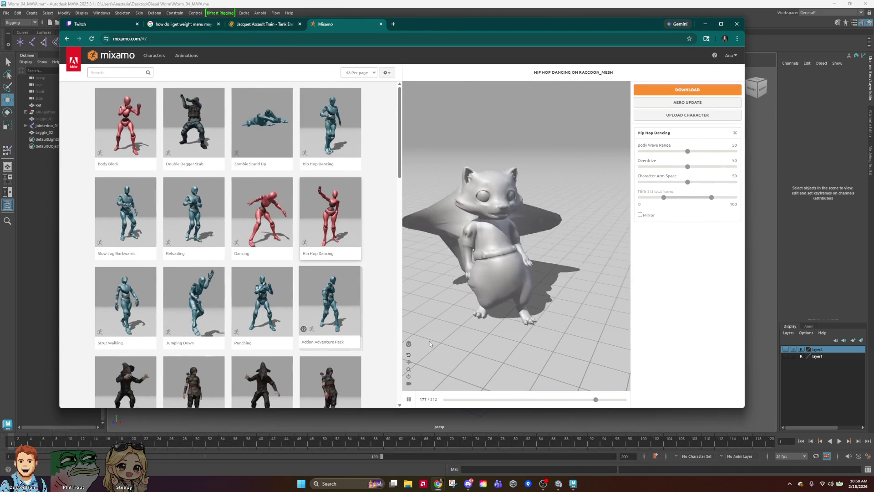
Preview the Punching, Swinging, Golf Pre-Putt and Jog In Circle animations on the raccoon.
scroll(233, 316, "down", 2)
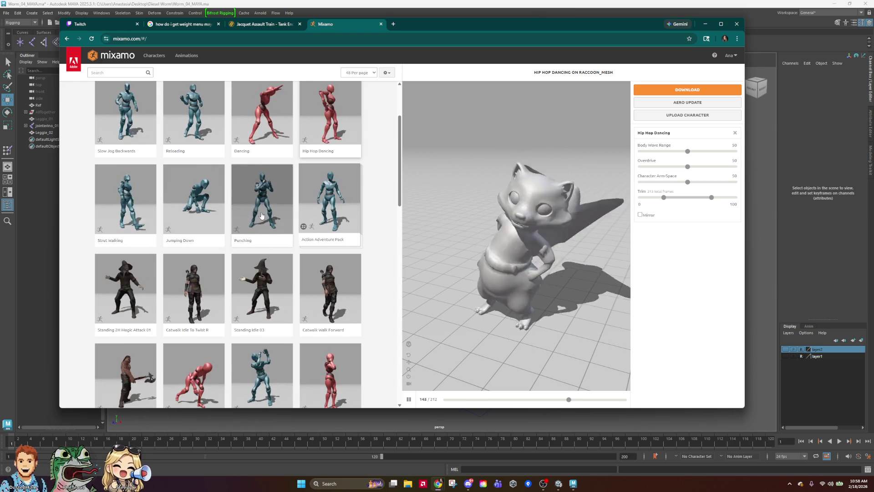
left_click(274, 204)
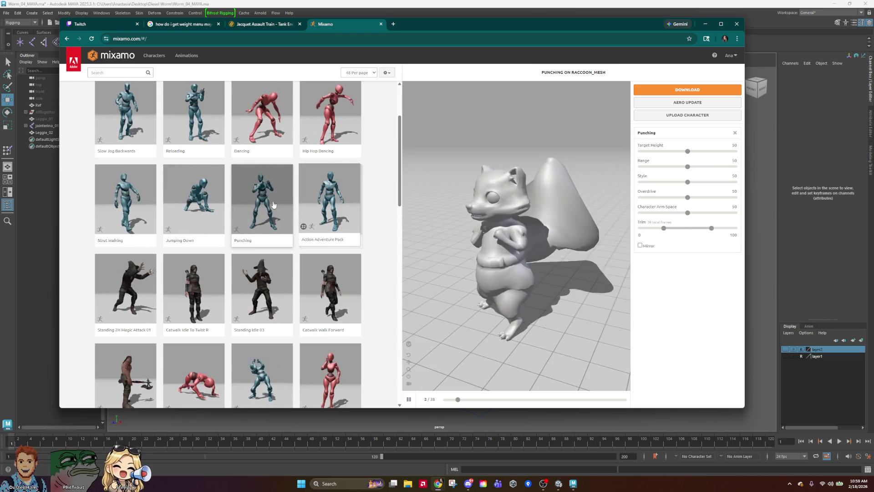
scroll(274, 214, "up", 2)
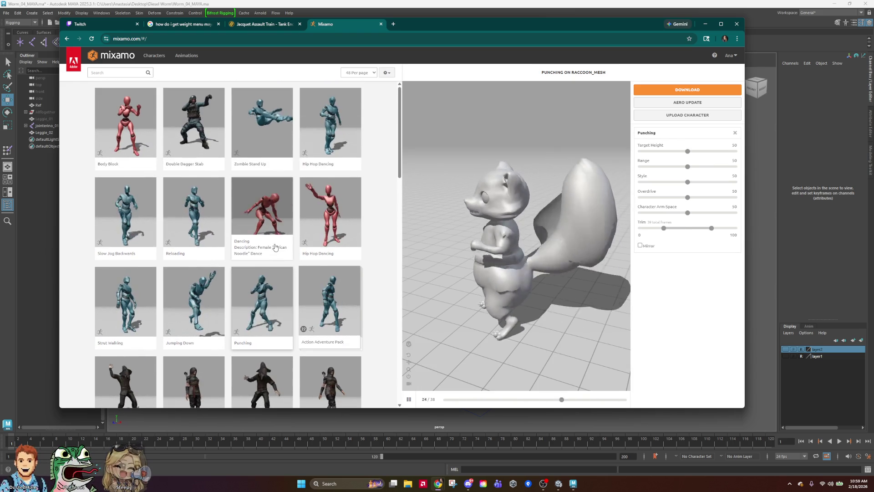
scroll(275, 247, "down", 8)
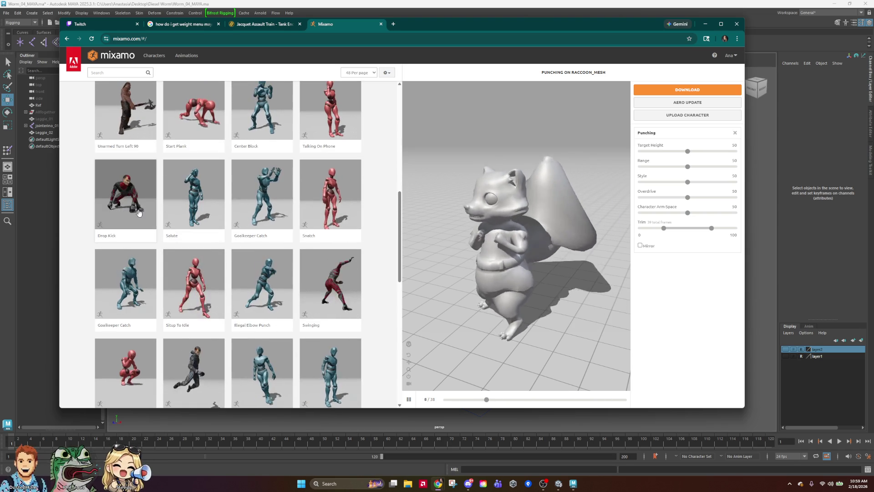
left_click(349, 305)
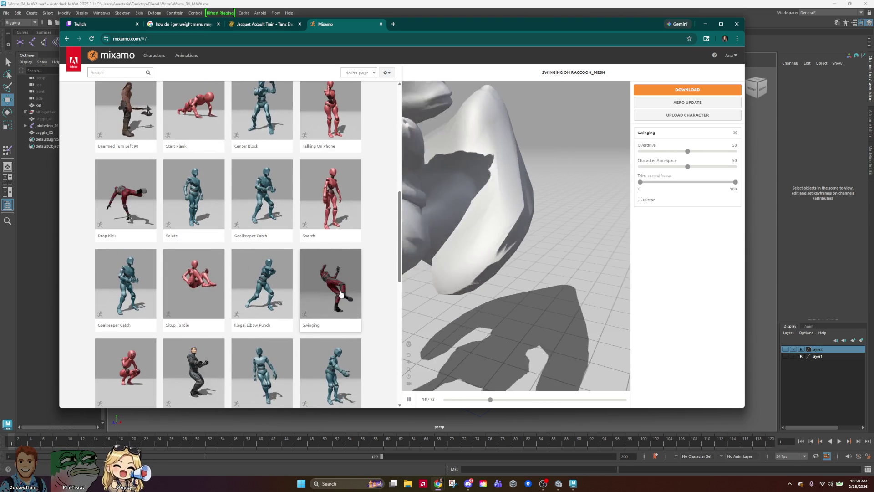
scroll(286, 261, "down", 2)
left_click(128, 308)
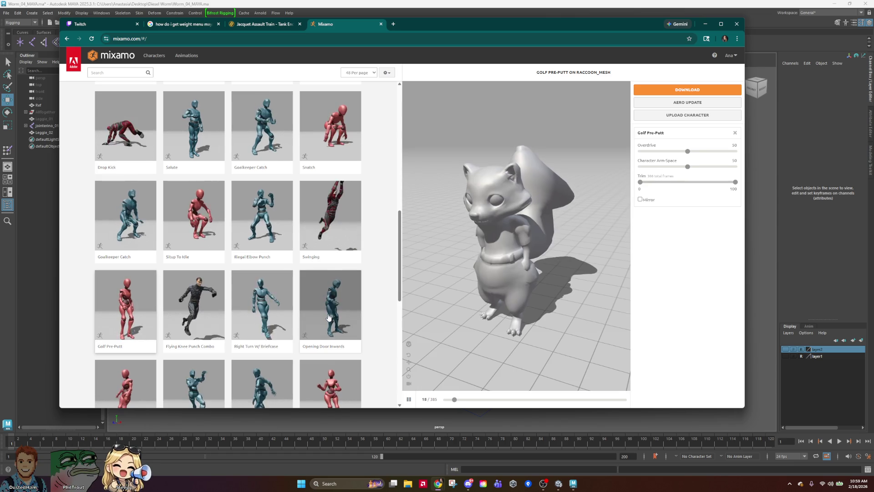
scroll(328, 316, "down", 1)
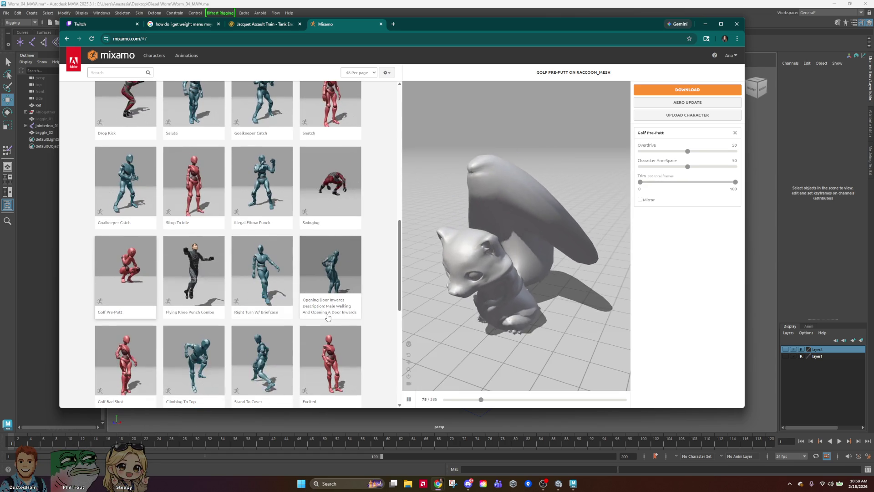
scroll(327, 317, "down", 2)
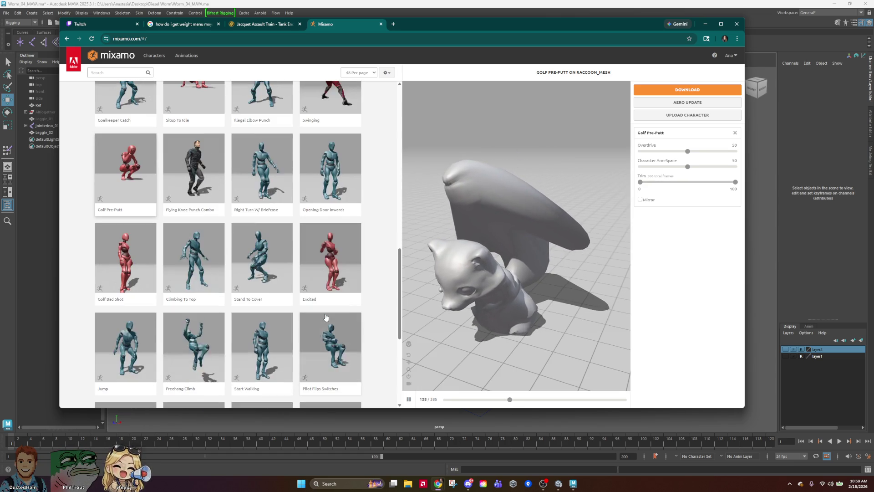
scroll(326, 317, "down", 5)
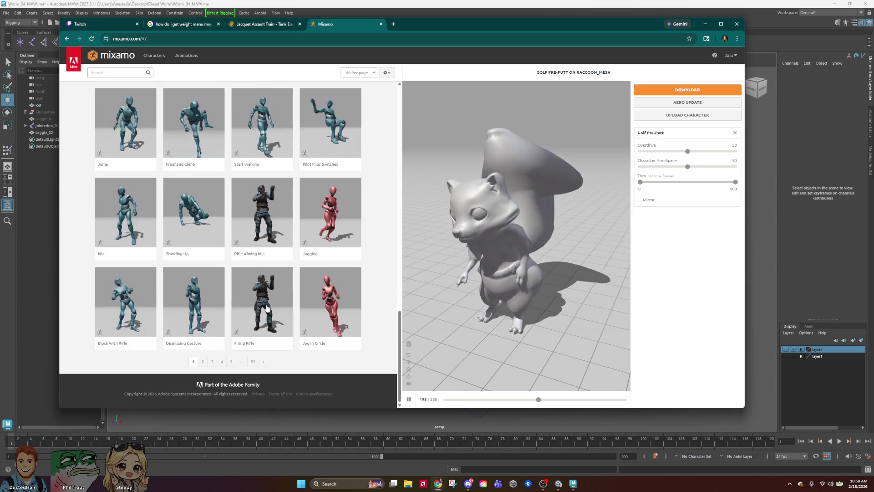
left_click(330, 310)
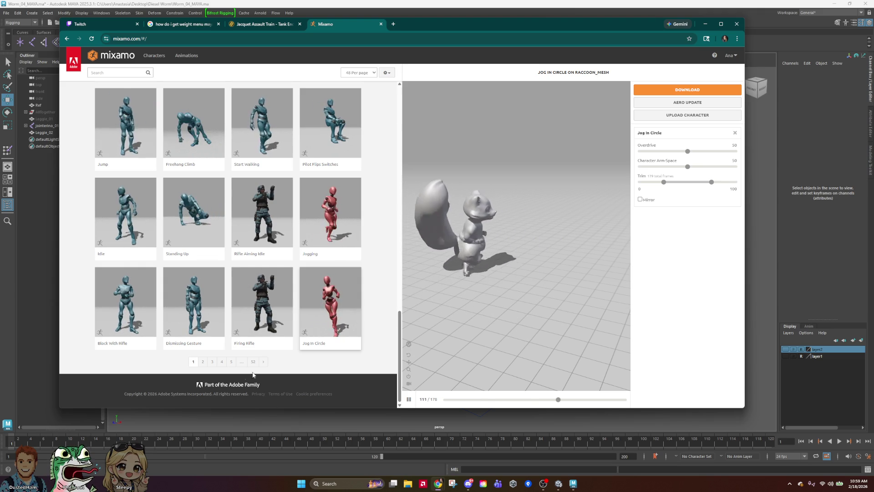
Go to the second animations page, then close Mixamo and minimize Chrome.
left_click(203, 362)
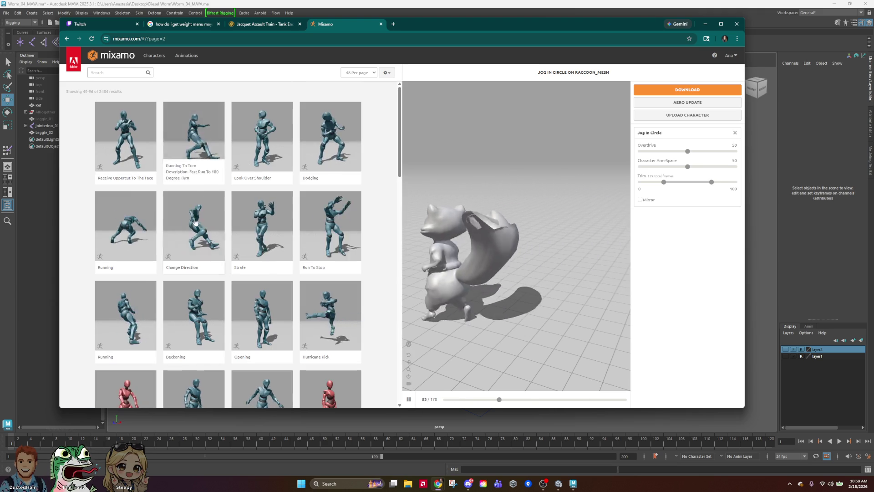
left_click(381, 24)
left_click(705, 24)
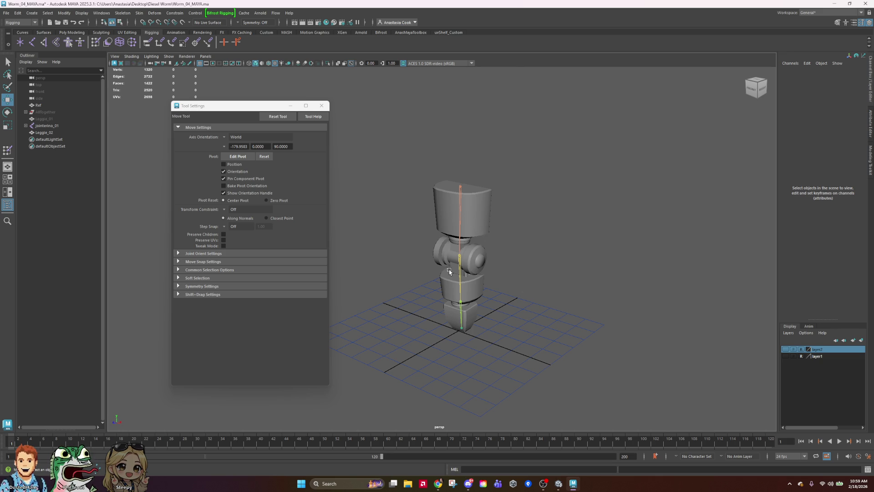
Test-rotate the root joint jointerino_01, undo it, and select the Leggie_02 mesh.
left_click(462, 184)
key("e")
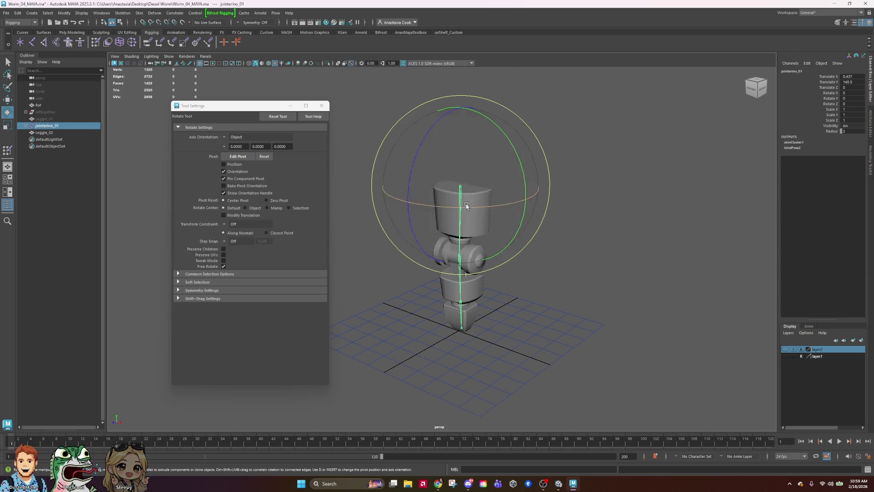
mouse_move(407, 227)
left_mouse_down()
mouse_move(360, 182)
mouse_move(409, 123)
mouse_move(479, 93)
left_mouse_up()
key("ctrl+z")
key("ctrl+z")
key("ctrl+z")
key("ctrl+z")
key("ctrl+z")
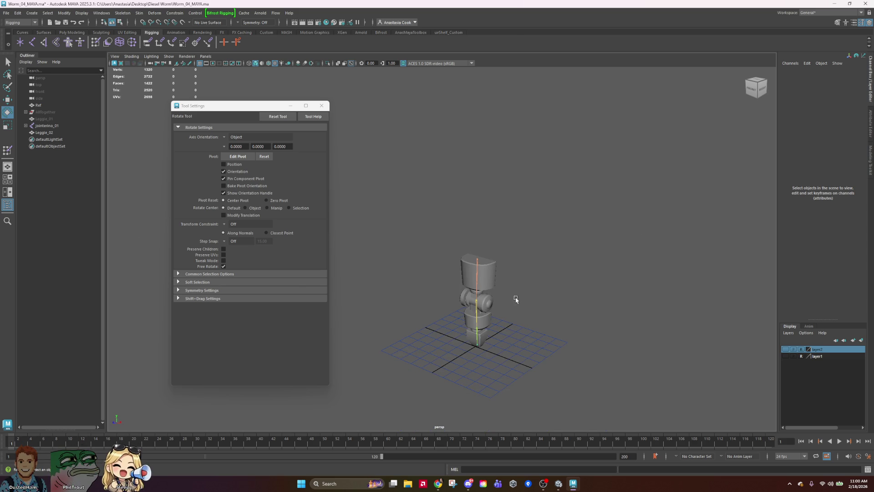
left_click(490, 301)
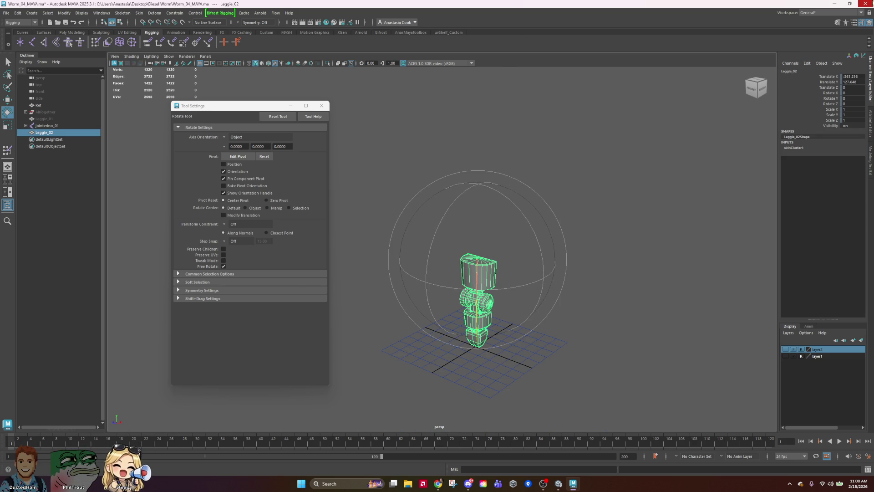
left_click(6, 13)
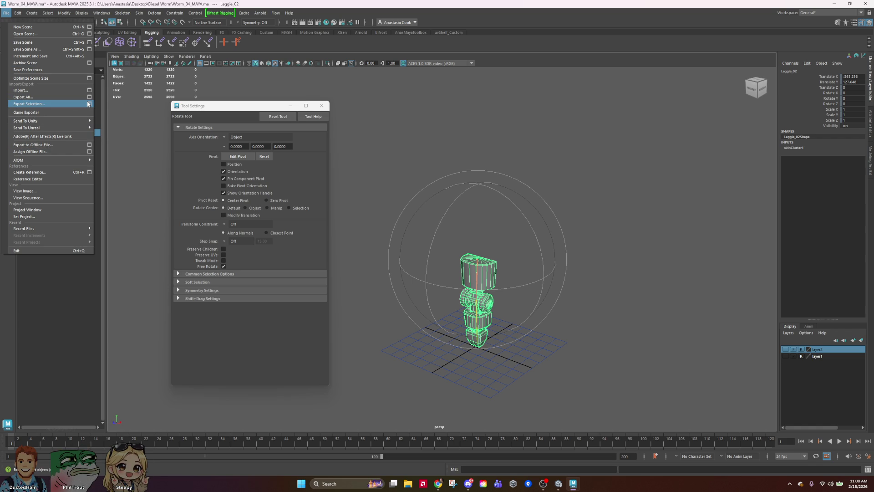
Save the scene with Save Scene As under the new name WormDance_MAYA.ma.
left_click(50, 49)
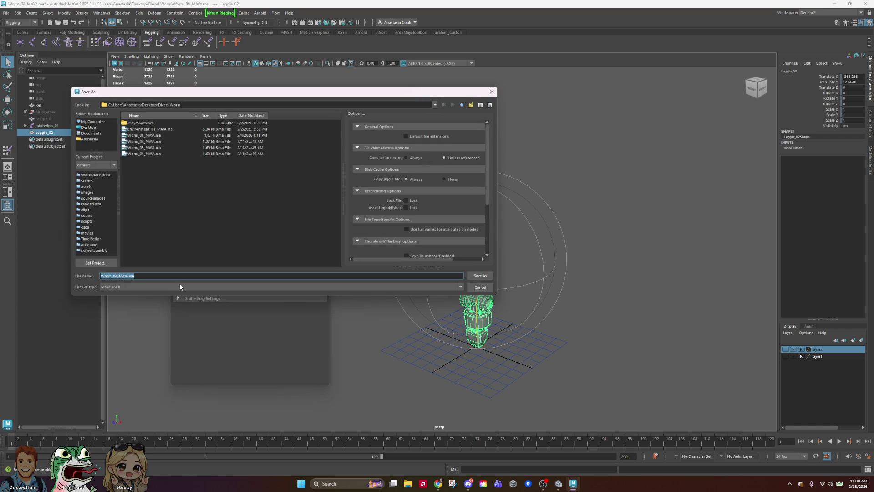
key("Left")
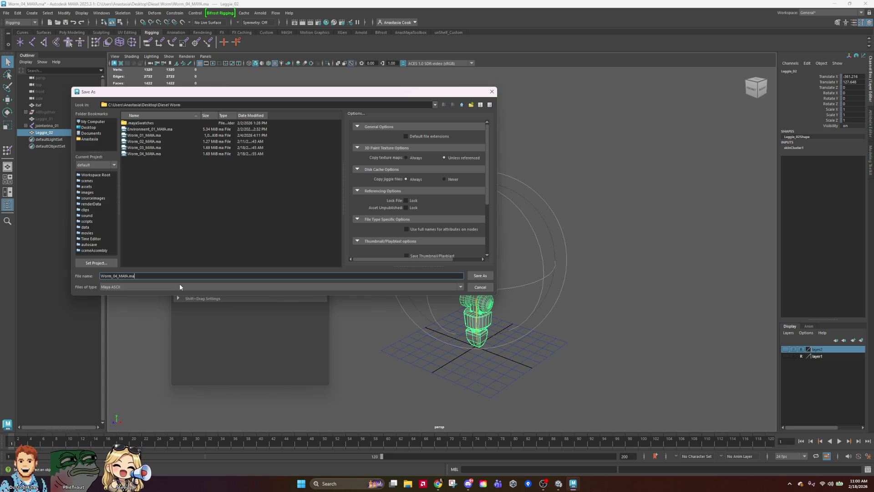
key("BackSpace")
key("BackSpace")
key("BackSpace")
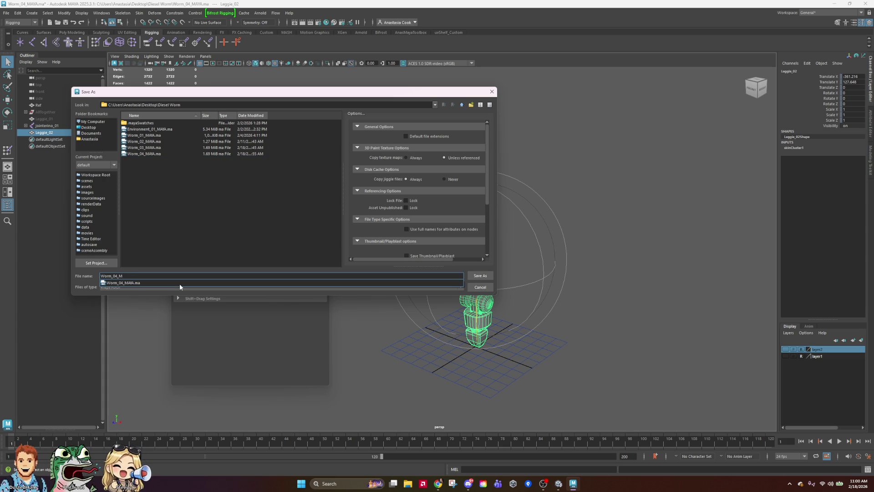
type("AYA")
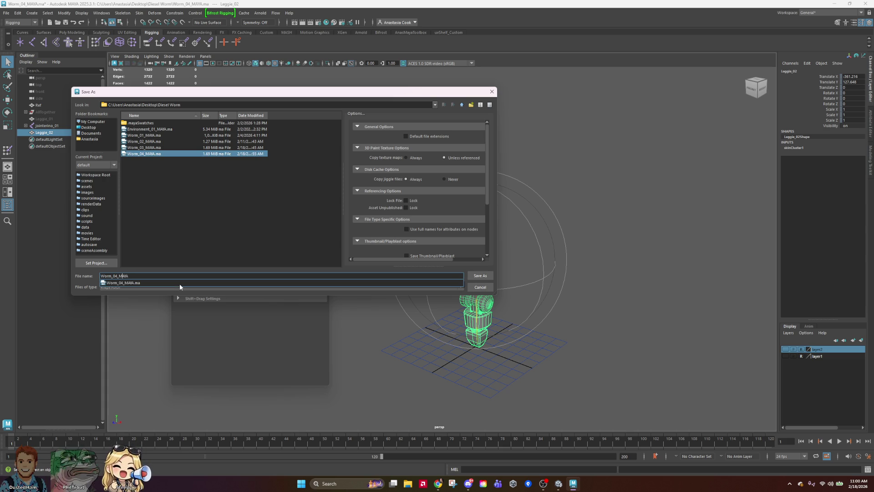
key("BackSpace")
key("BackSpace")
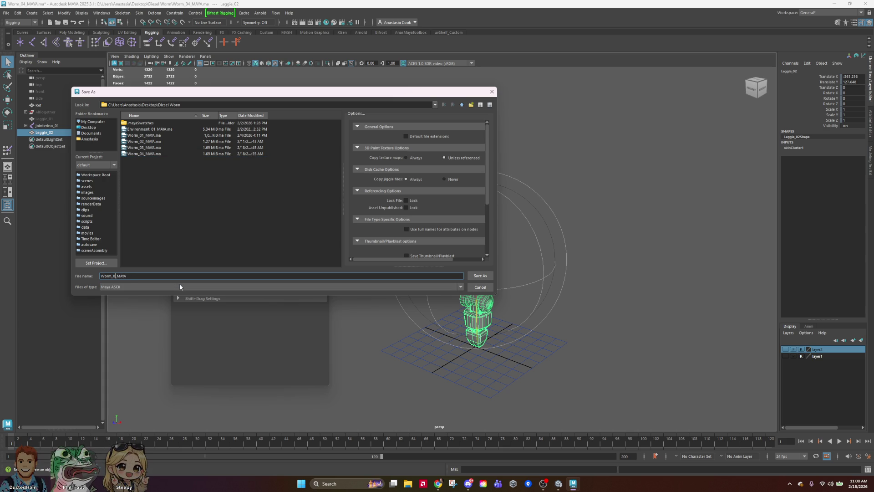
type("DANCE")
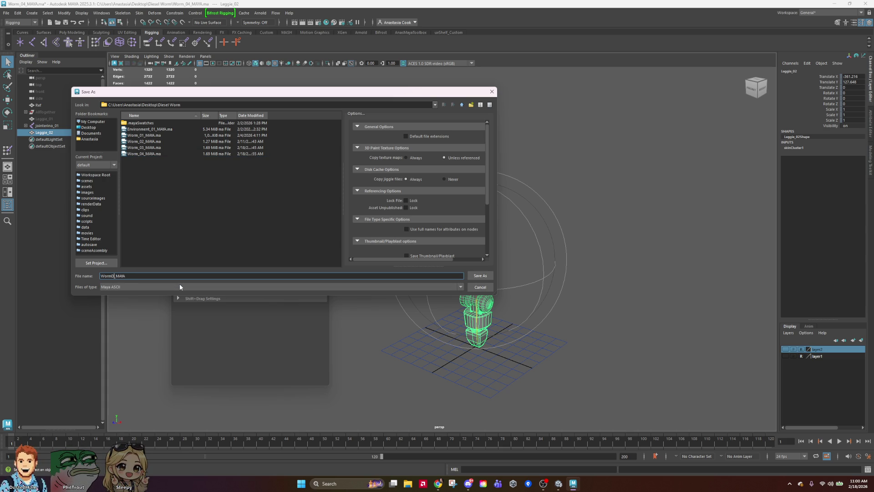
key("BackSpace")
key("BackSpace")
key("BackSpace")
type("an")
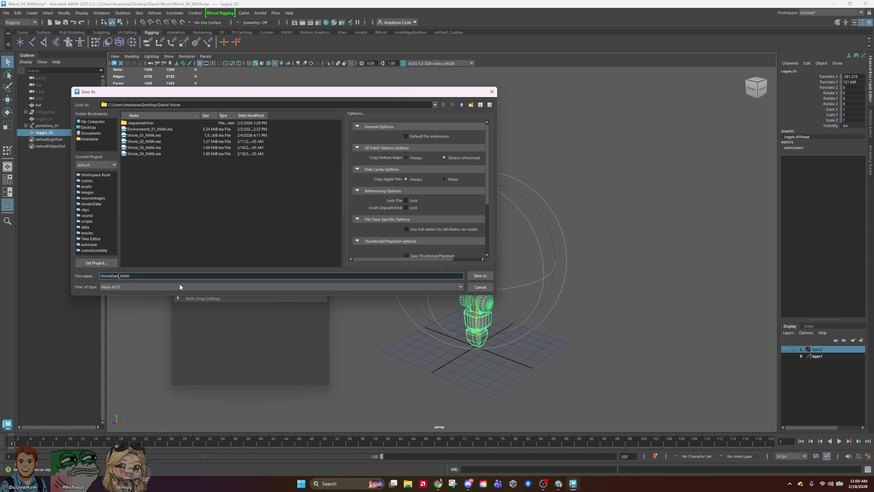
type("ce")
key("Return")
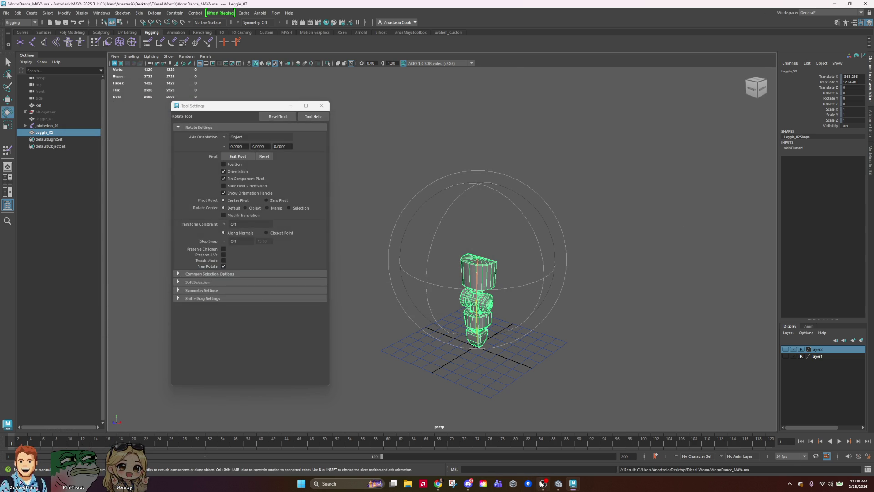
Launch GitHub Desktop by searching 'git', move its window aside, and return to Maya.
left_click(300, 486)
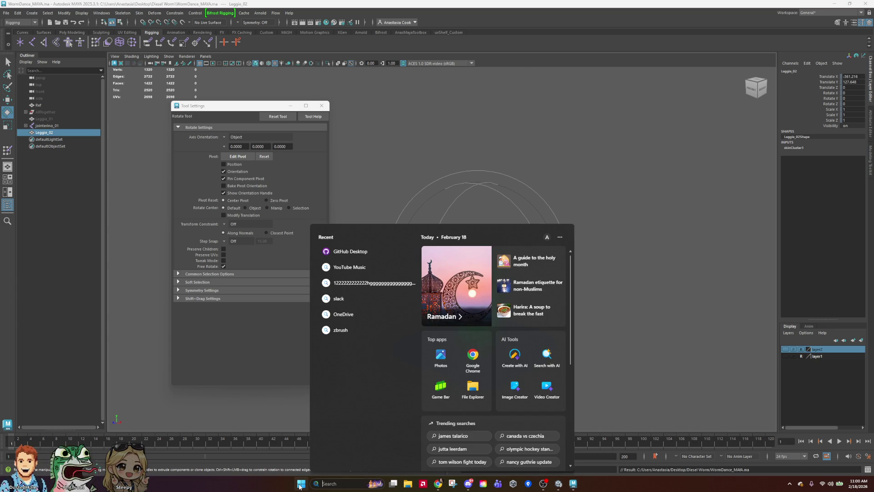
type("git")
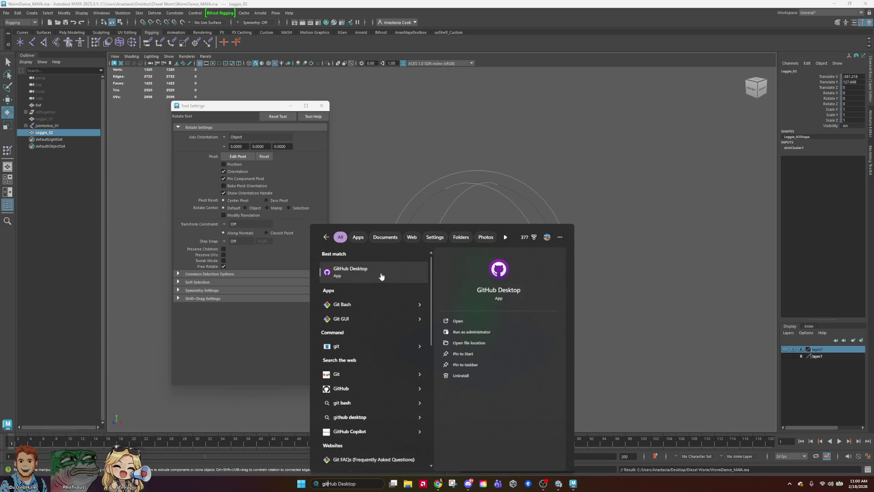
left_click(381, 277)
mouse_move(299, 32)
left_mouse_down()
mouse_move(342, 65)
mouse_move(613, 73)
mouse_move(669, 59)
mouse_move(625, 26)
mouse_move(644, 77)
left_mouse_up()
left_click(66, 131)
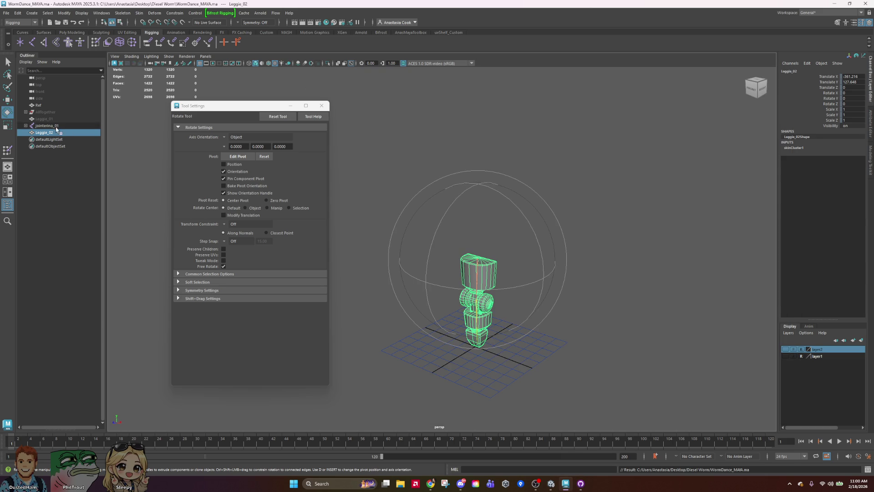
Expand the AllTogether group and set its Visibility to 1.
left_click(45, 112)
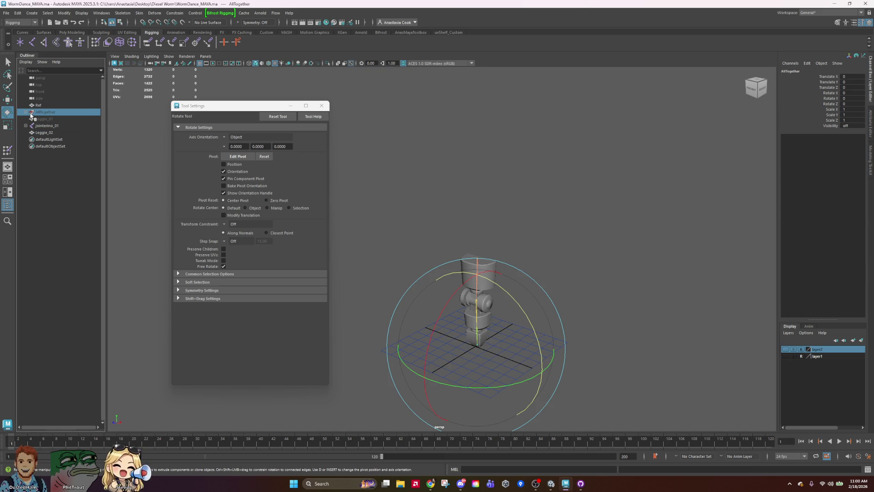
left_click(25, 112)
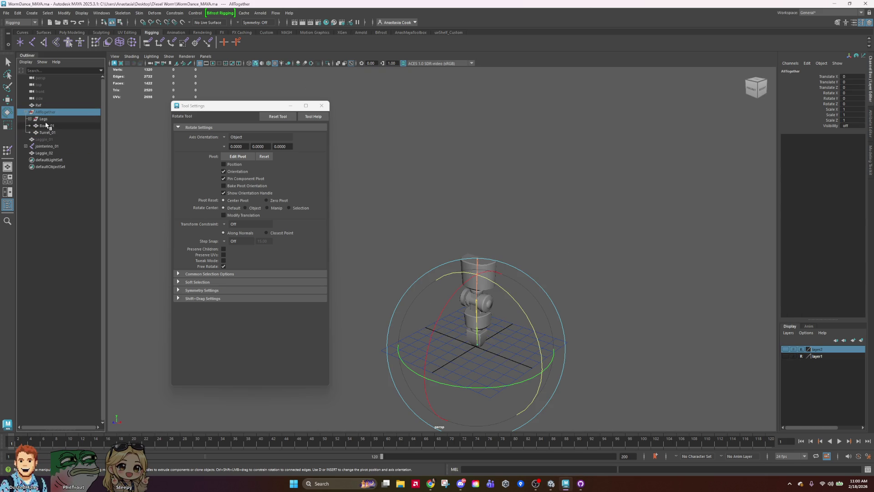
left_click(849, 125)
type("1")
key("Return")
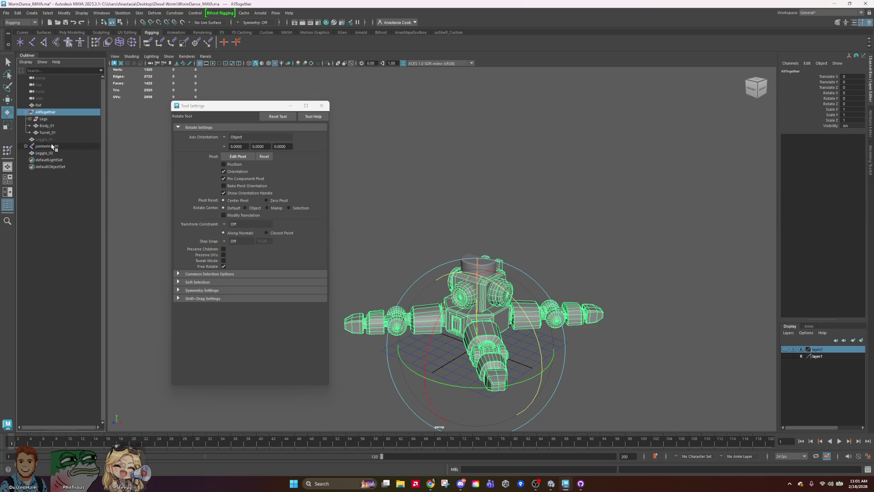
Select only the Turret_01 part in the Outliner.
left_click(46, 126)
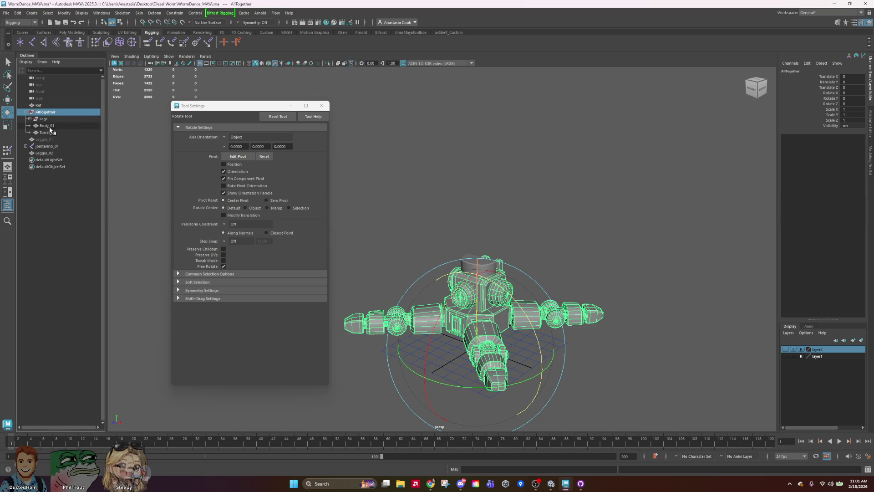
left_click(51, 132, "ctrl")
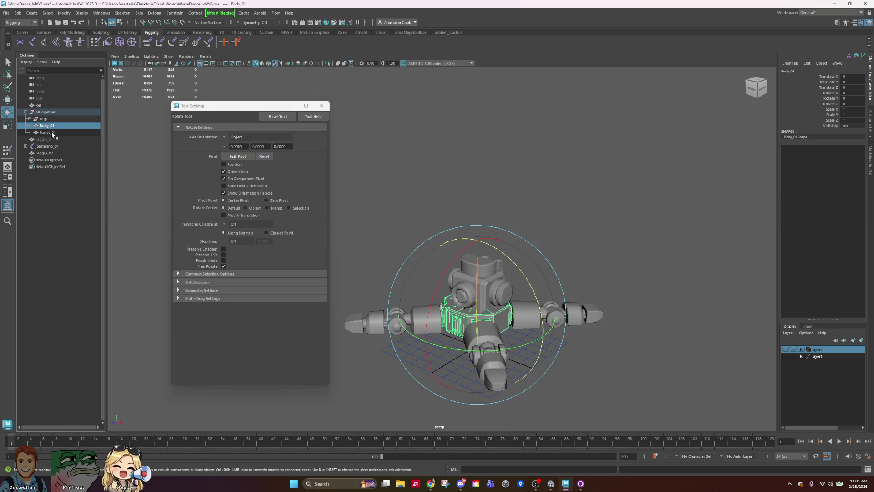
left_click(6, 13)
left_click(145, 108)
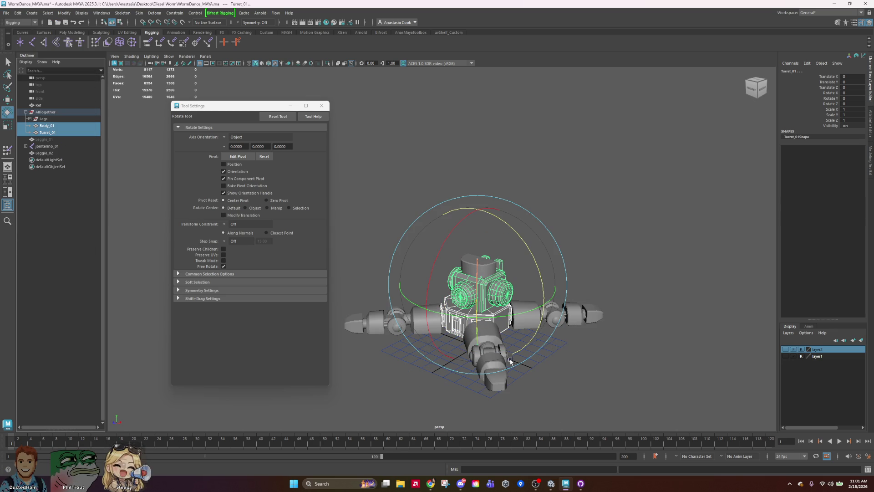
left_click(144, 107)
left_click(47, 133)
left_click(6, 13)
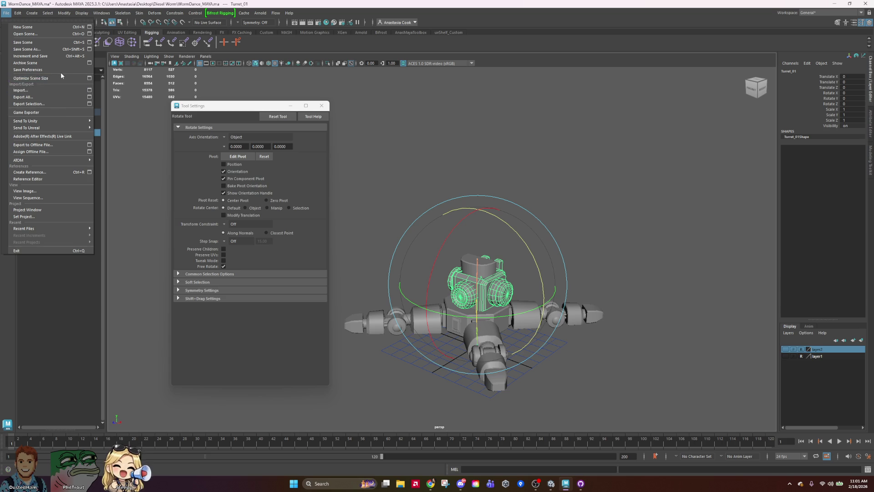
Export the selected turret as Turret_01.fbx.
left_click(46, 104)
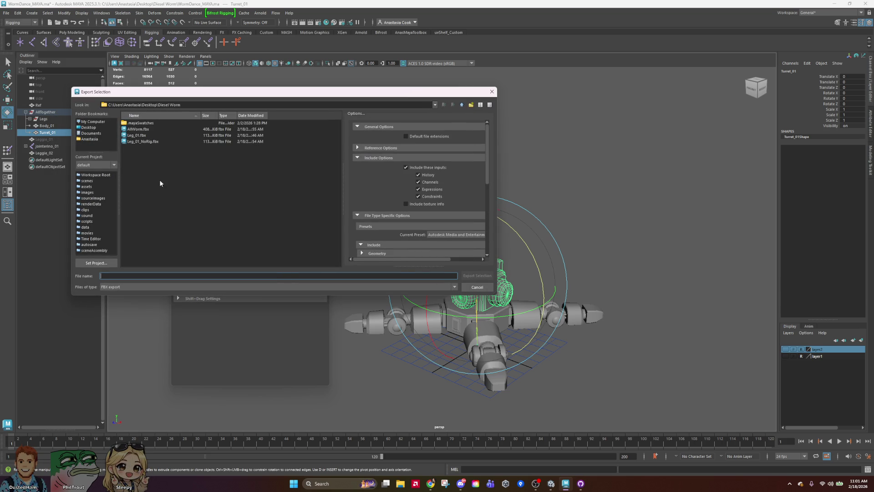
left_click(139, 135)
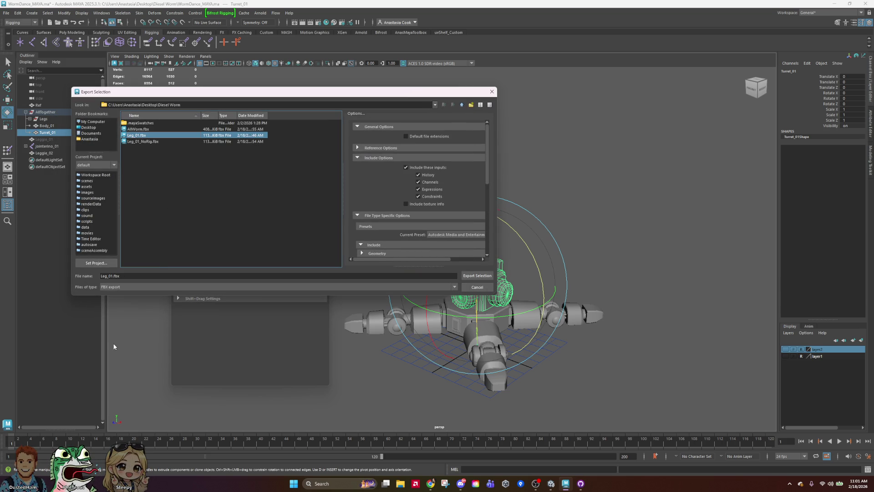
left_click(106, 276)
key("BackSpace")
key("BackSpace")
key("BackSpace")
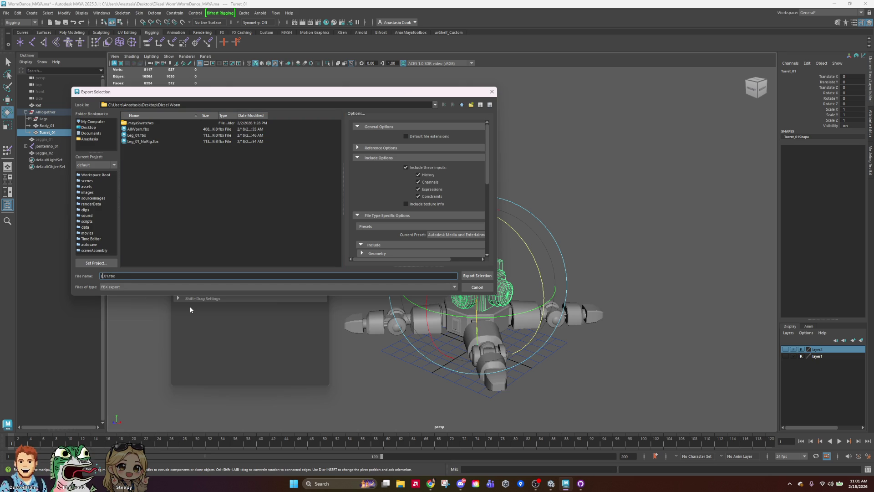
type("Turret")
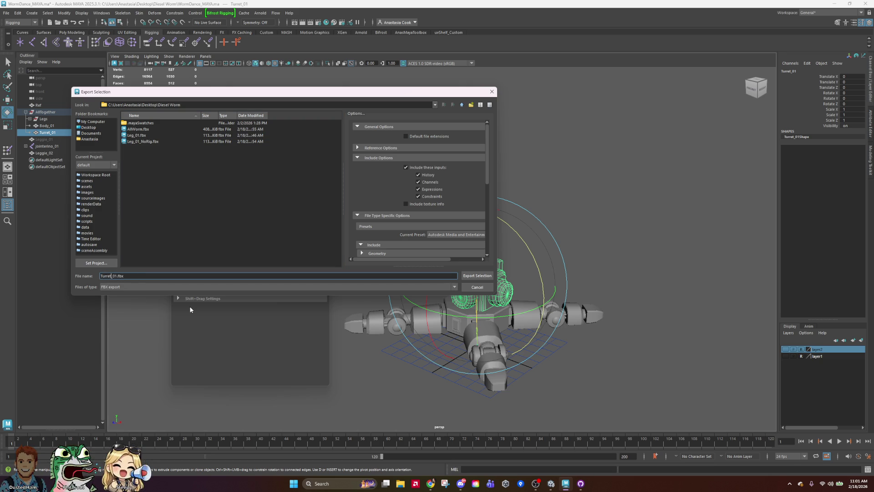
key("Return")
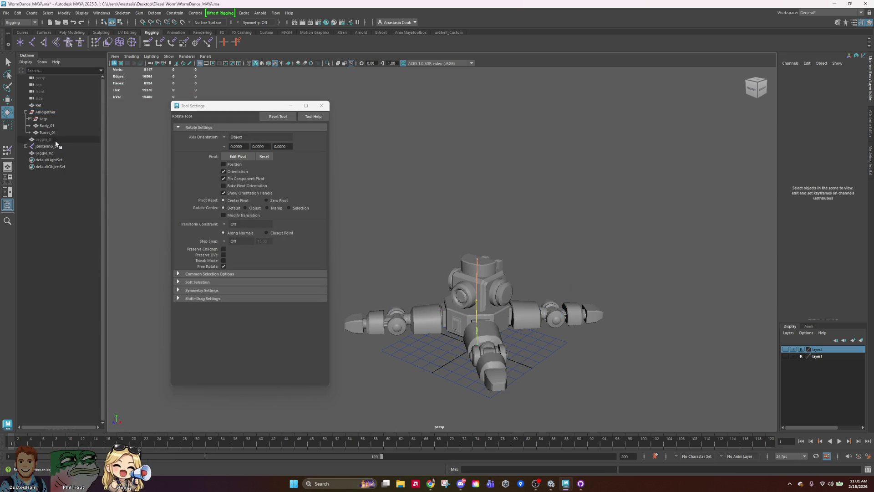
Select Body_01 and export it as Body_01.fbx, then bring GitHub Desktop forward.
left_click(48, 126)
left_click(6, 14)
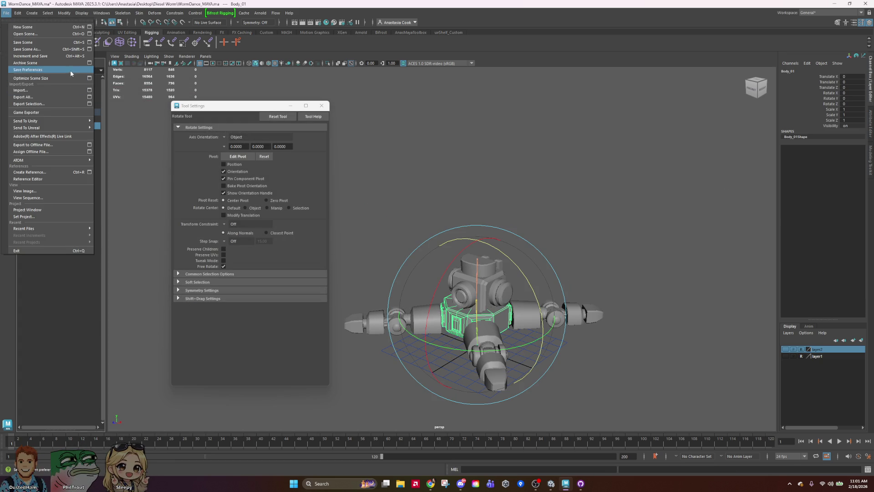
left_click(90, 104)
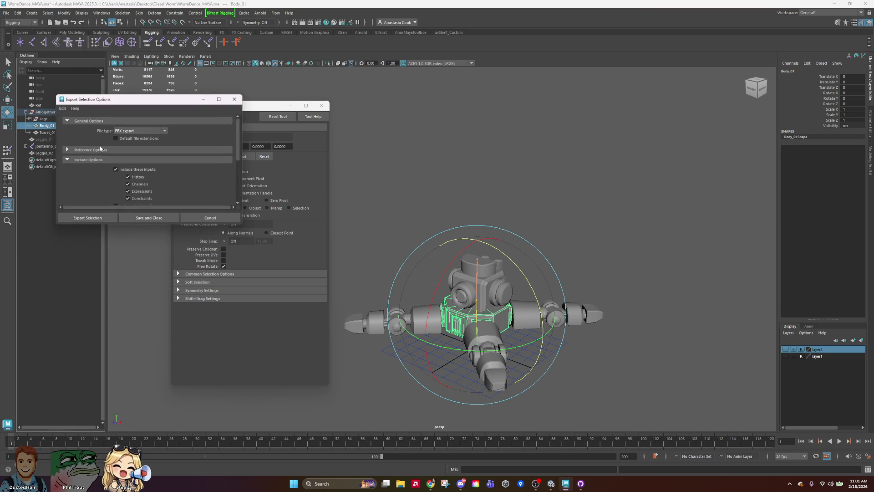
left_click(86, 217)
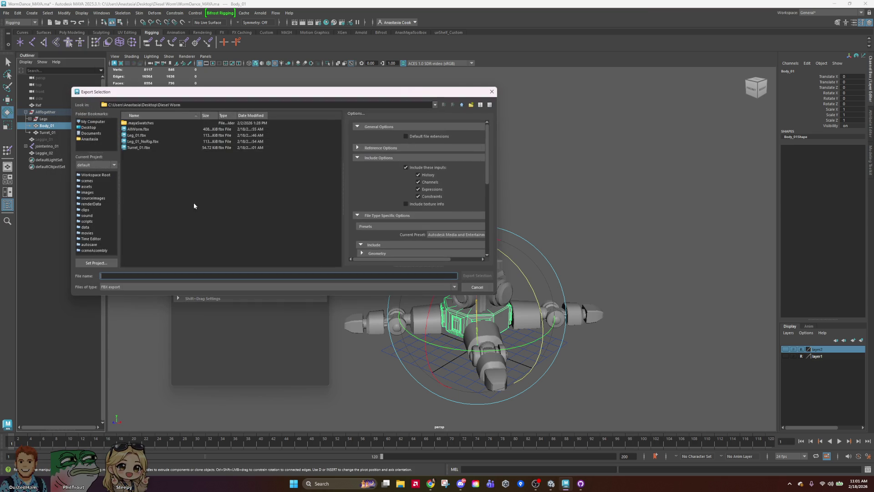
left_click(139, 149)
key("BackSpace")
key("BackSpace")
key("BackSpace")
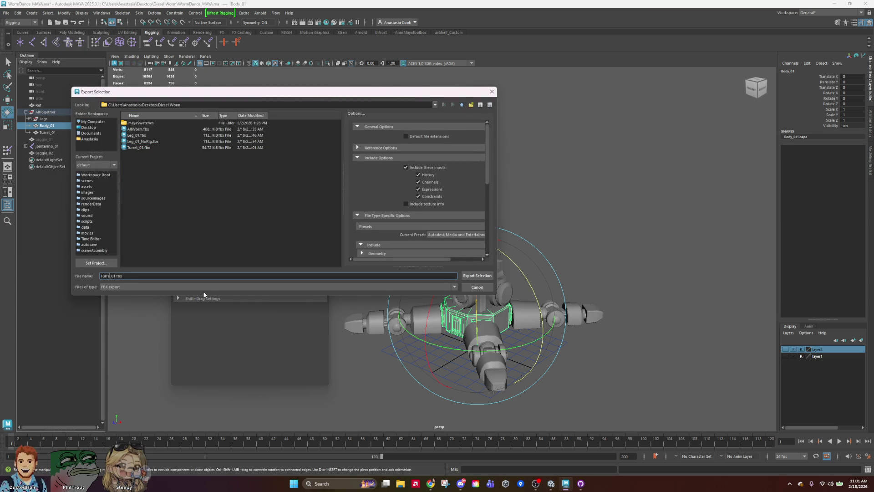
type("Body")
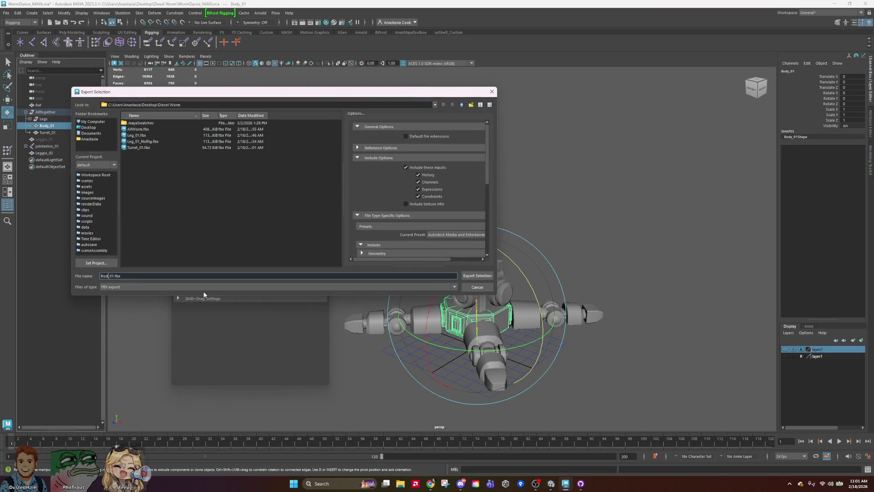
key("Return")
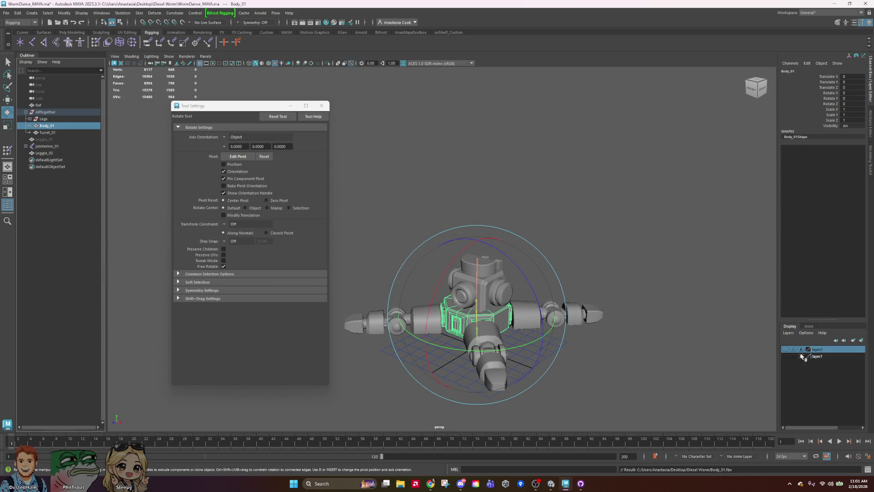
left_click(581, 484)
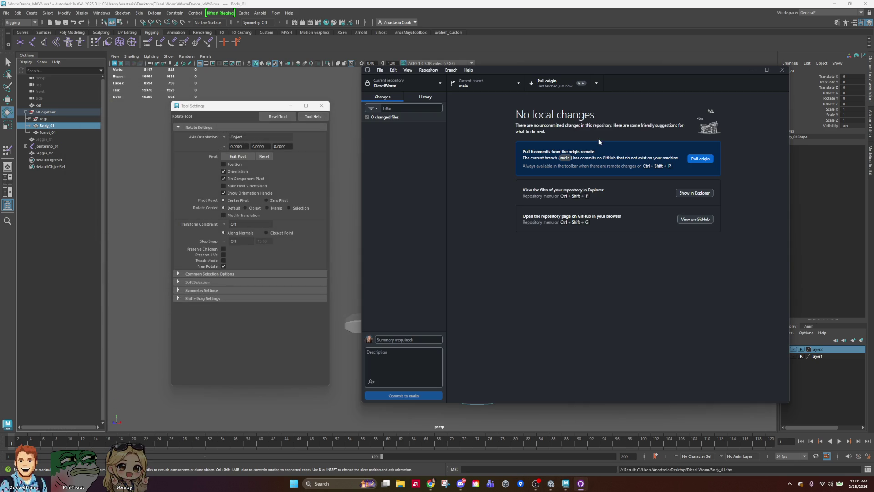
Pull the new commits from origin with Repository > Pull, then enlarge and reposition the window.
mouse_move(667, 69)
left_mouse_down()
mouse_move(619, 55)
mouse_move(519, 62)
left_mouse_up()
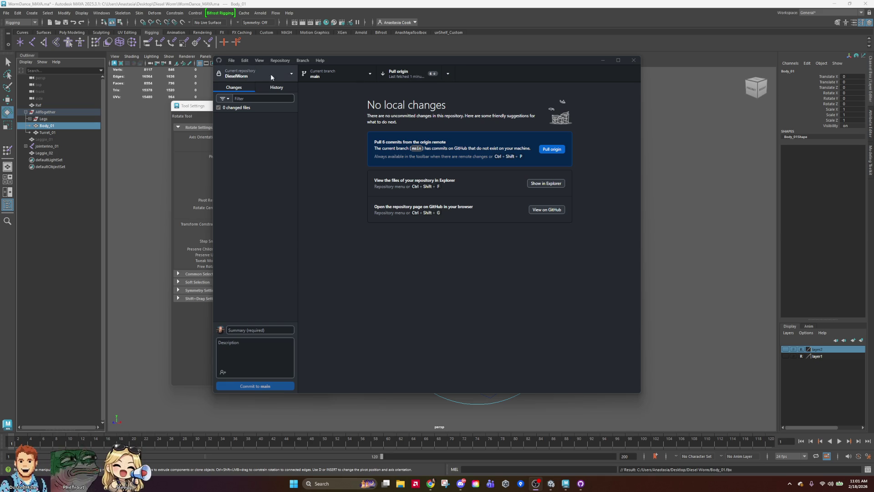
left_click(260, 60)
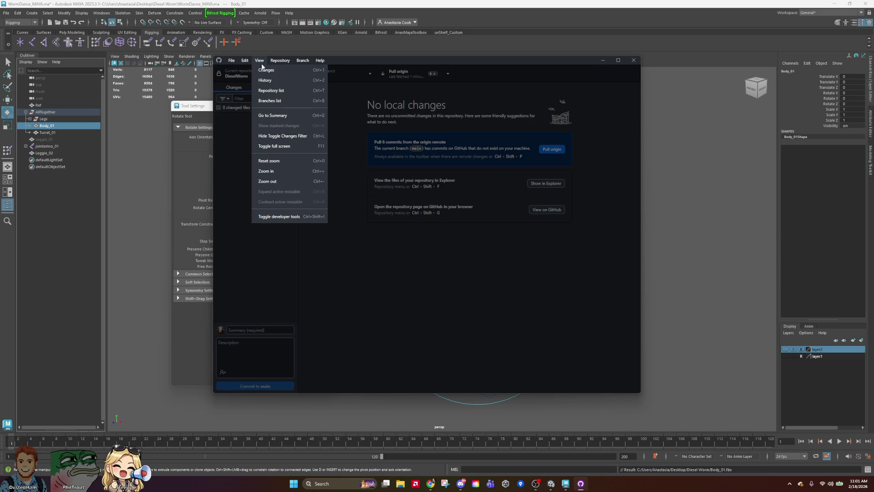
mouse_move(279, 60)
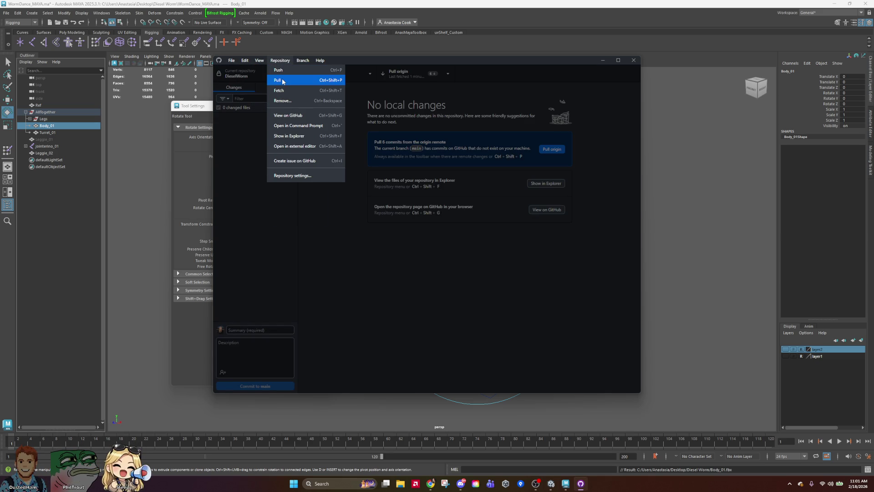
left_click(283, 79)
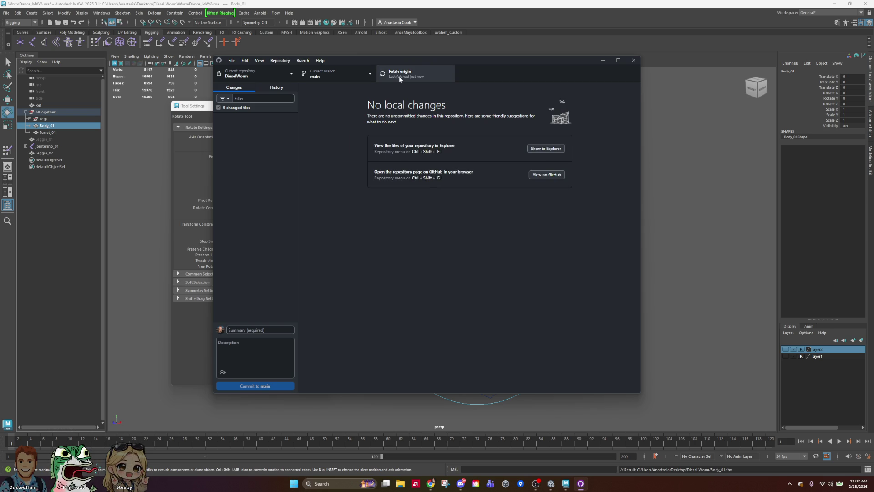
left_click_drag(636, 393, 708, 438)
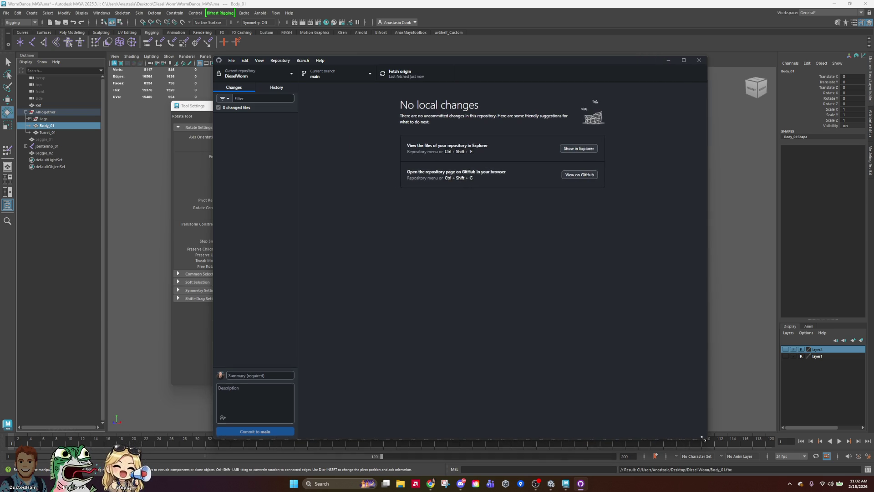
mouse_move(587, 64)
left_mouse_down()
mouse_move(560, 40)
mouse_move(560, 47)
left_mouse_up()
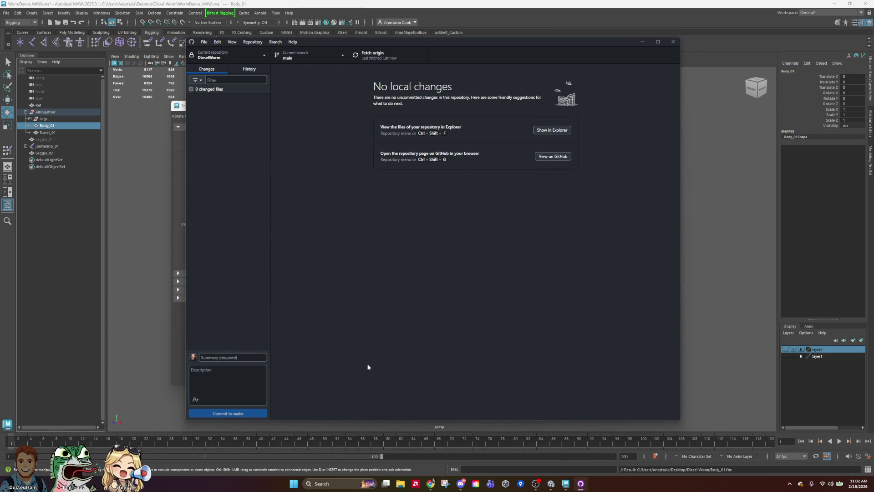
left_click(295, 57)
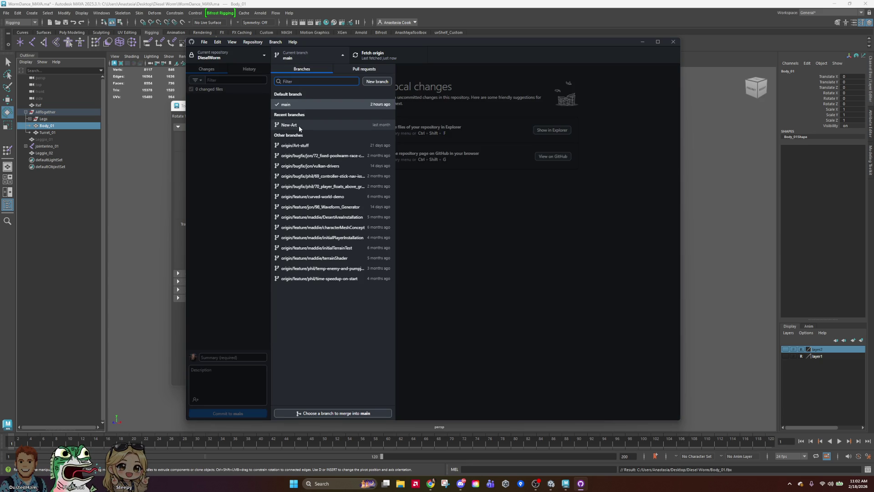
Switch to the New-Art branch and view its stashed changes.
left_click(298, 125)
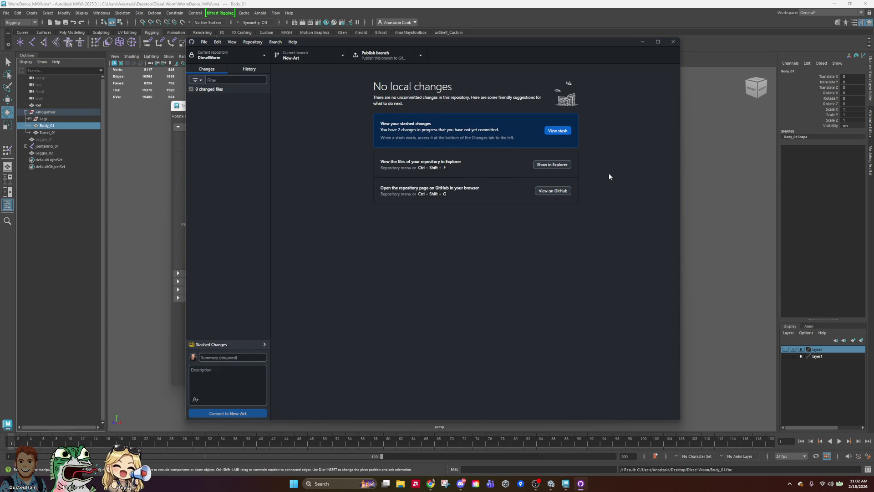
left_click(558, 131)
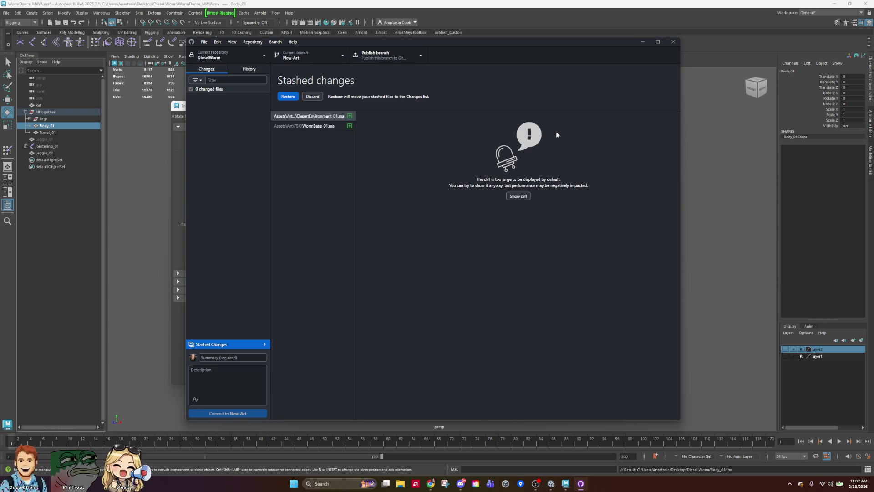
left_click(305, 153)
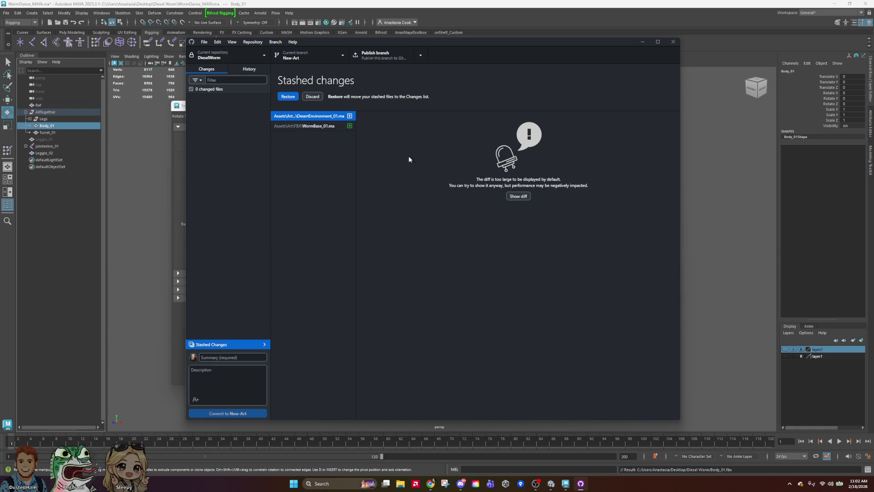
left_click(331, 53)
left_click(331, 54)
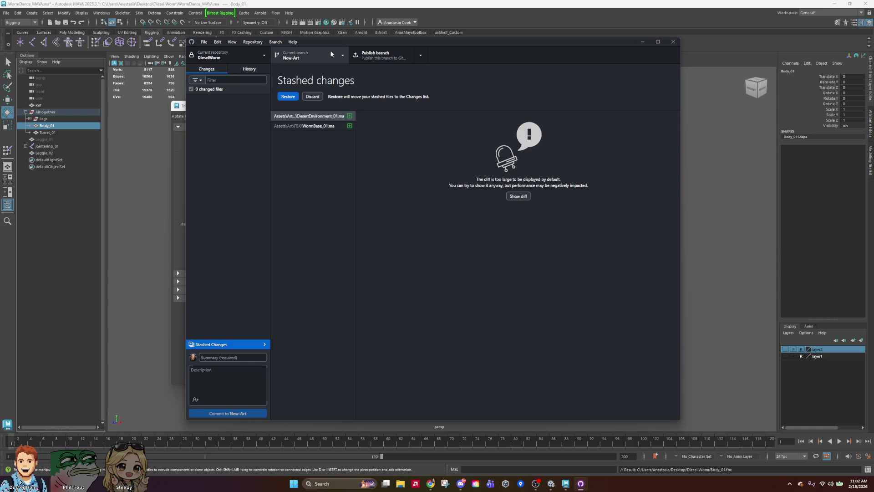
left_click(331, 53)
left_click(331, 53)
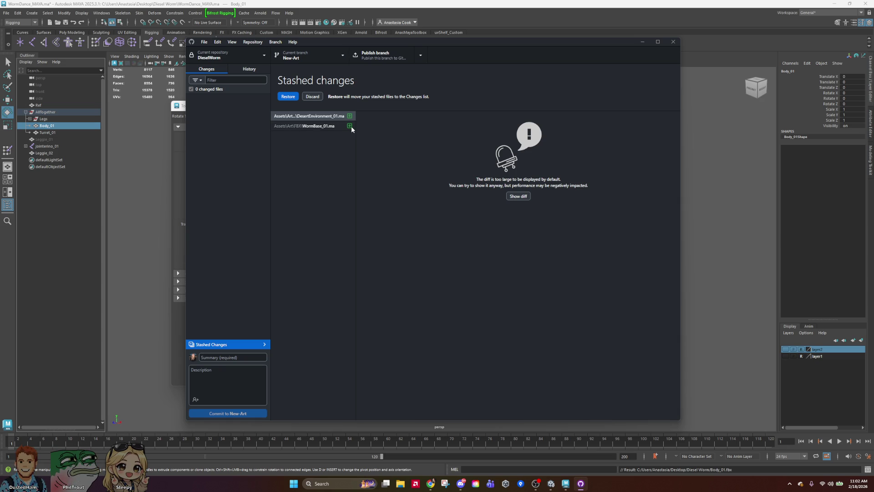
Review the stashed WormBase_01.ma and DesertEnvironment_01.ma, then discard the stash.
left_click(334, 126)
scroll(569, 259, "down", 20)
scroll(569, 256, "up", 20)
left_click(319, 116)
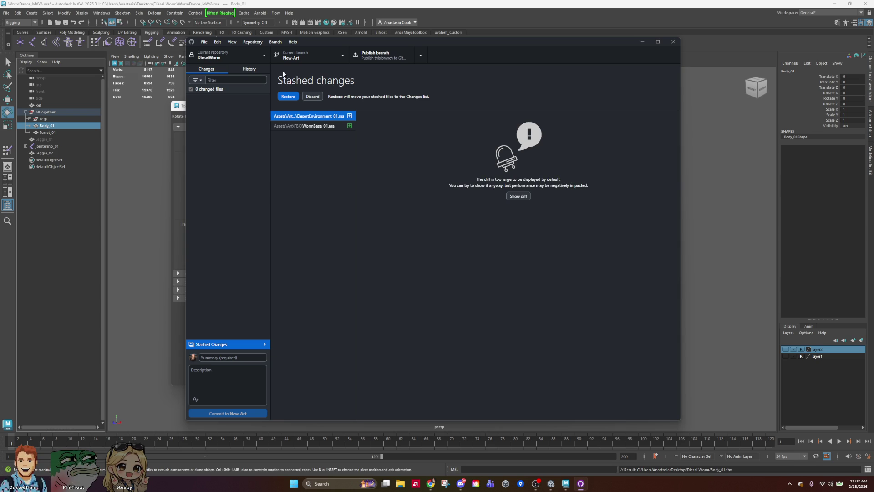
left_click(320, 129)
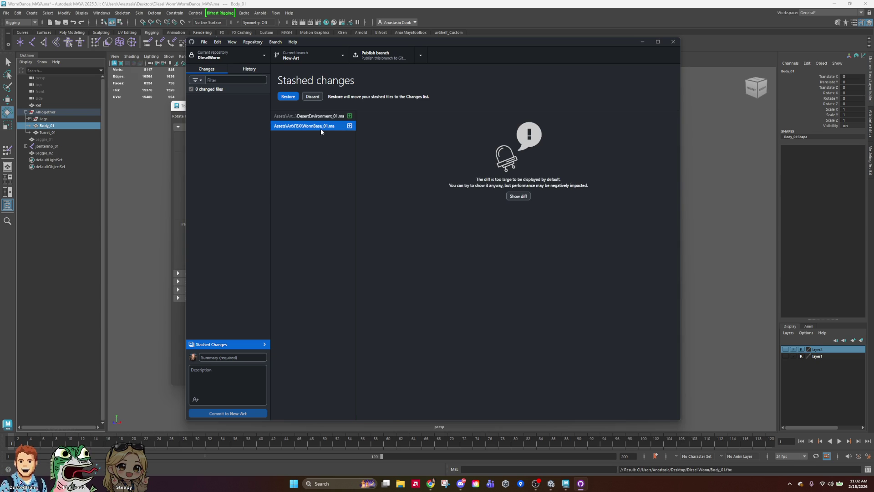
left_click(319, 117)
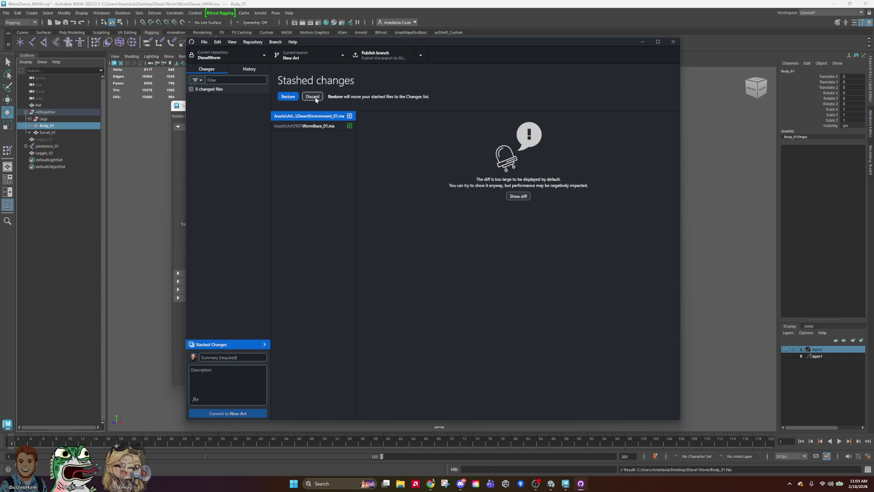
left_click(313, 97)
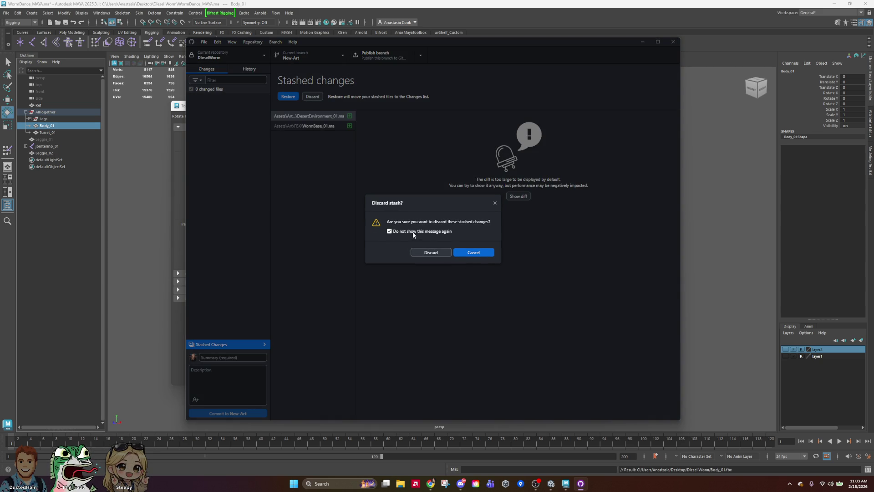
left_click(426, 252)
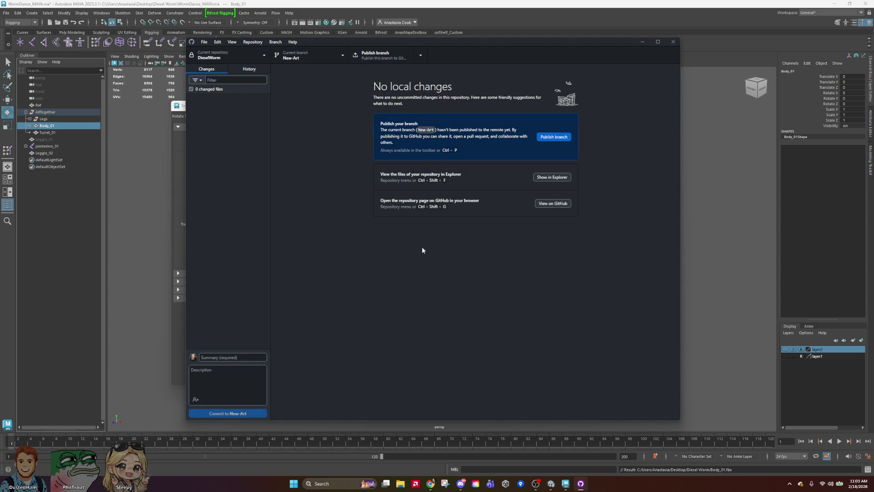
Switch the current branch to main and start creating a new branch based on main.
left_click(314, 53)
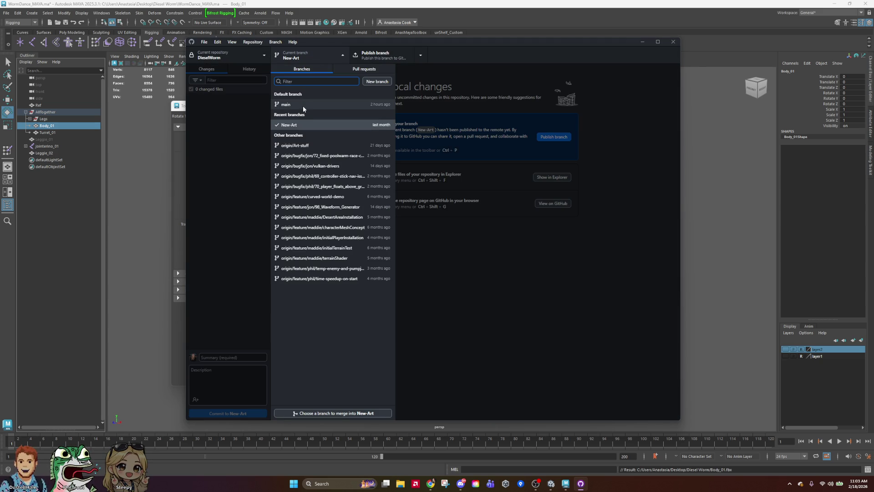
left_click(303, 107)
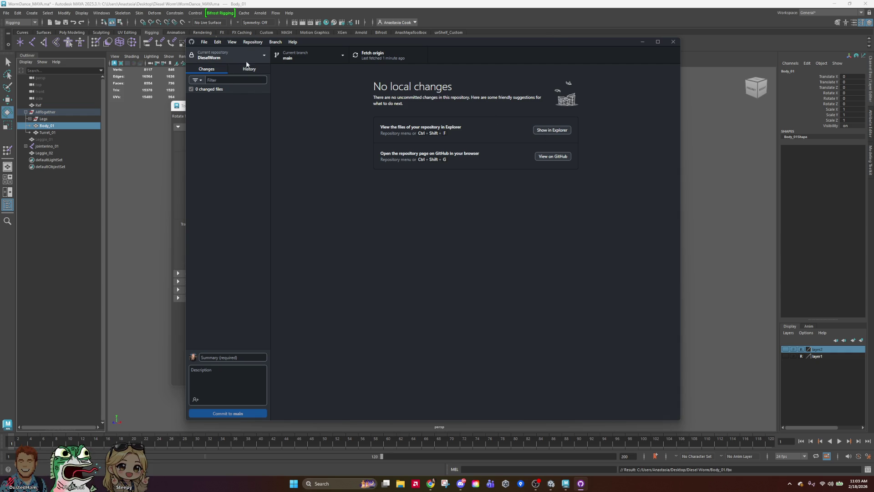
left_click(319, 60)
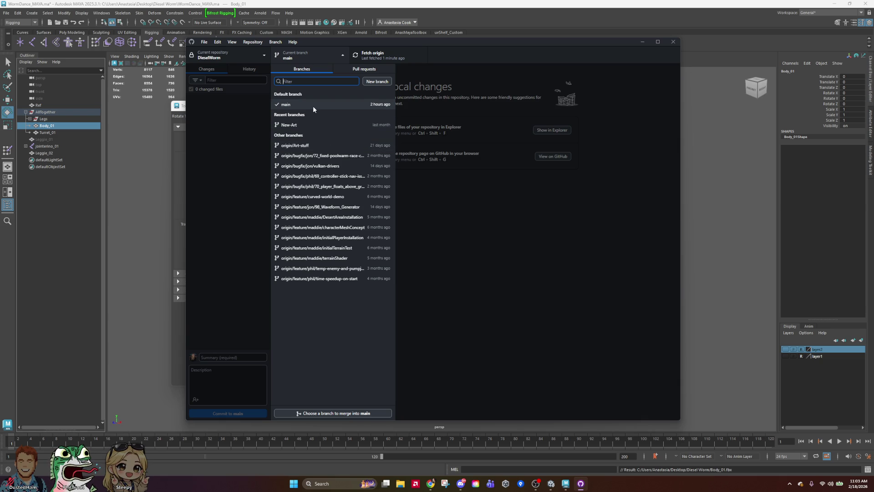
left_click(313, 109)
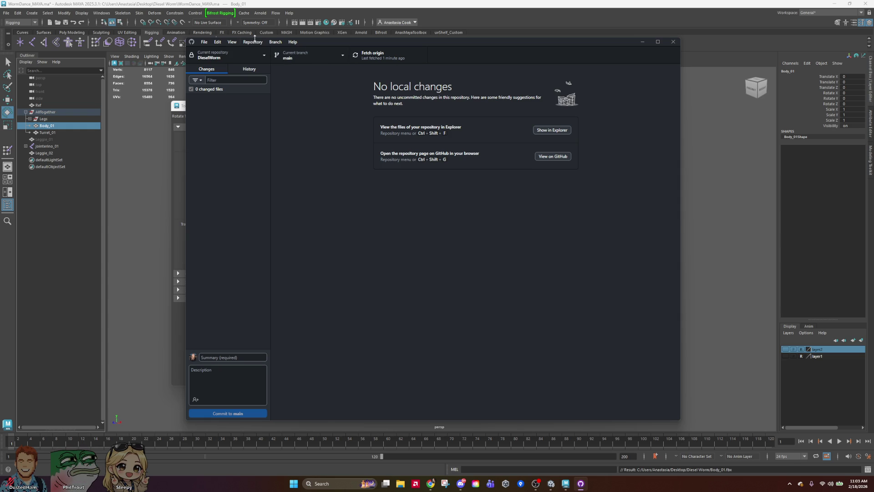
left_click(285, 56)
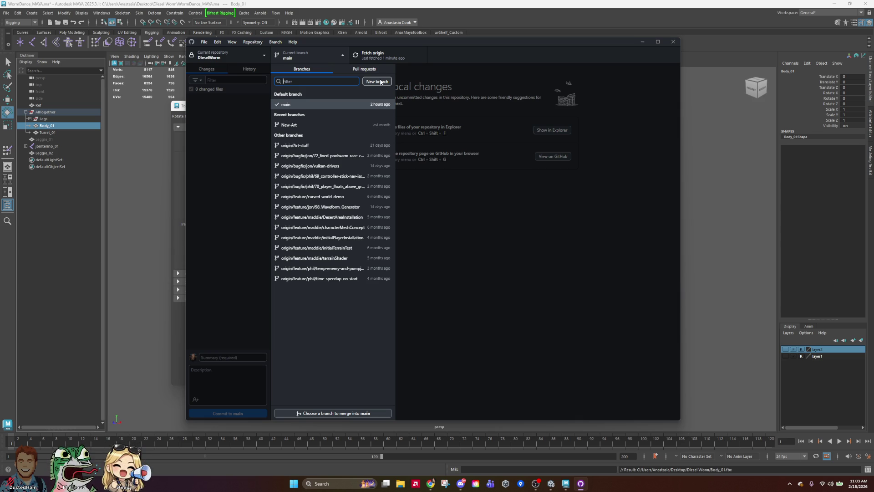
left_click(380, 82)
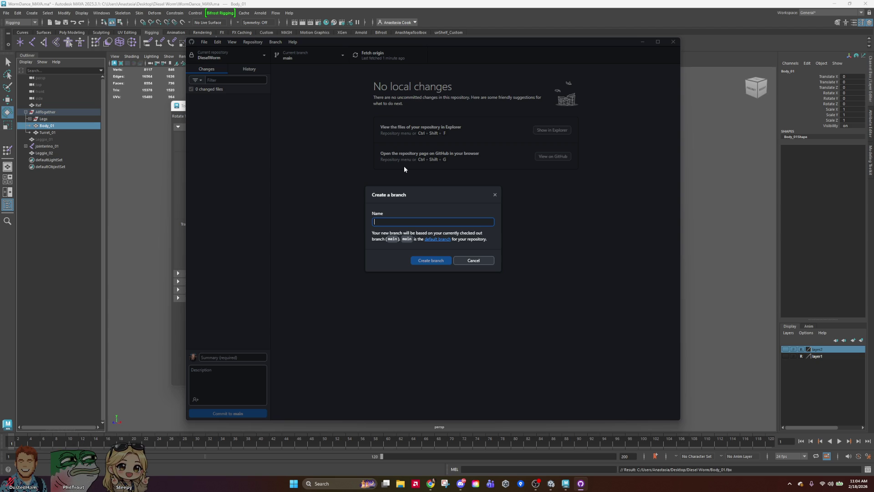
Create and switch to the branch Feature/Ana/worm_segment_gray_box, then show the repository in File Explorer.
type("Feature")
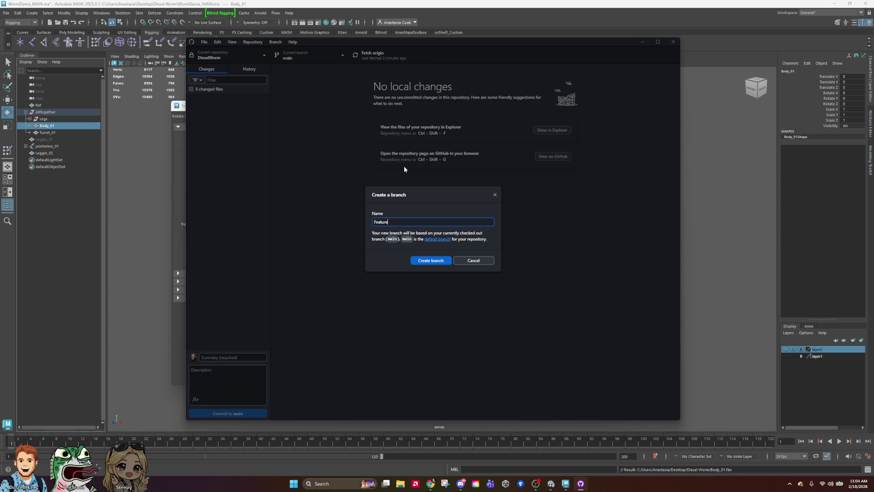
type("/")
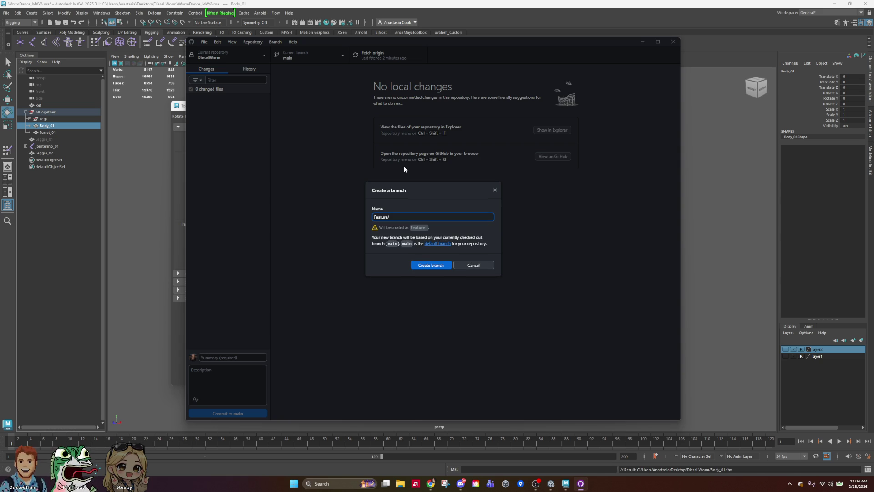
type("Ana")
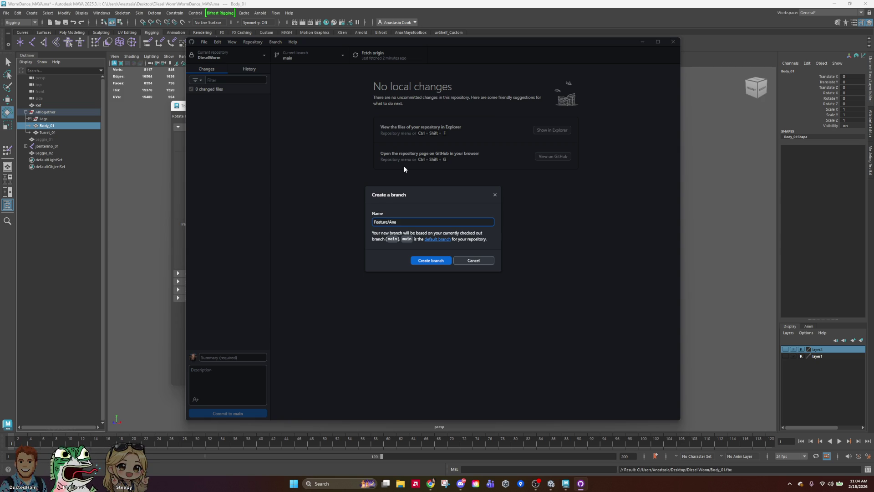
type("/")
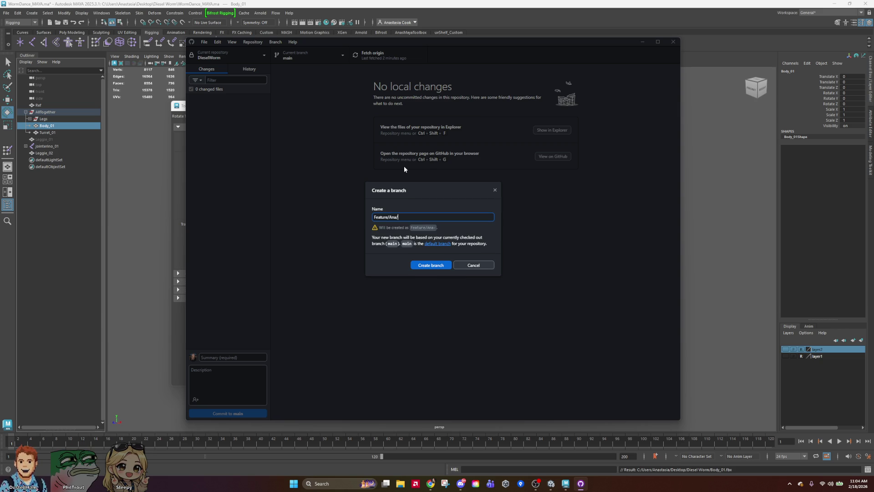
type("le")
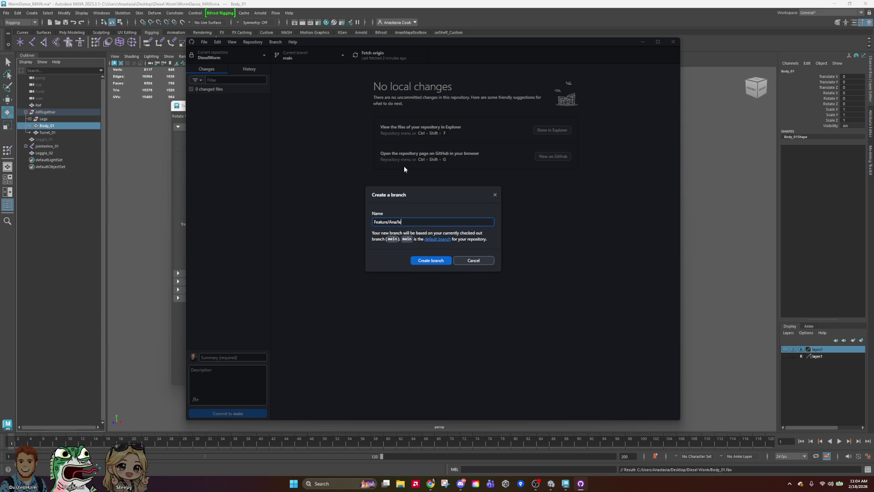
key("BackSpace")
key("BackSpace")
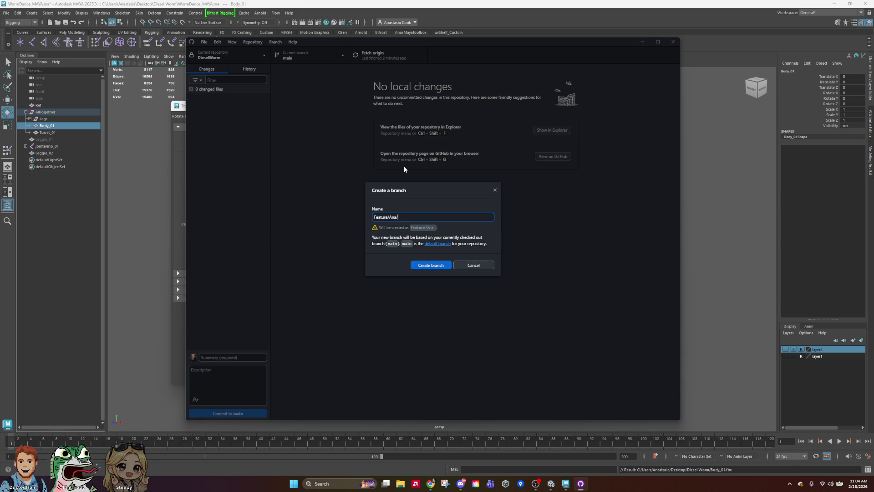
type("worm")
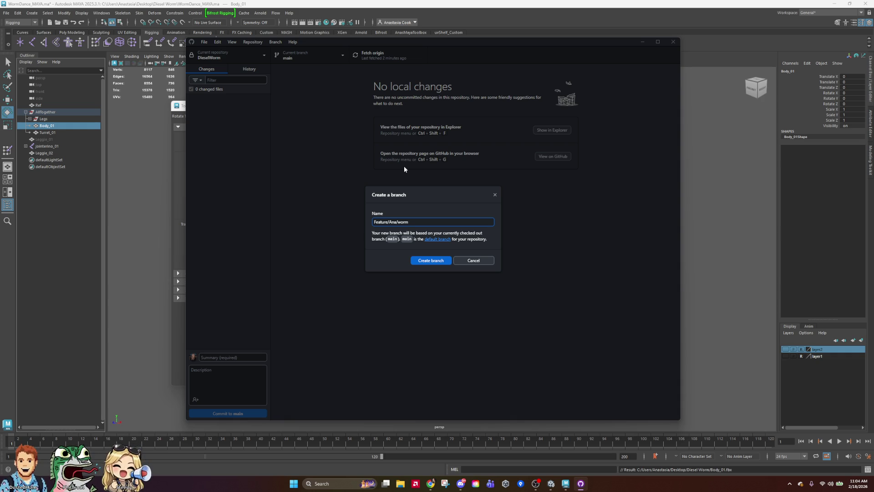
type("segment")
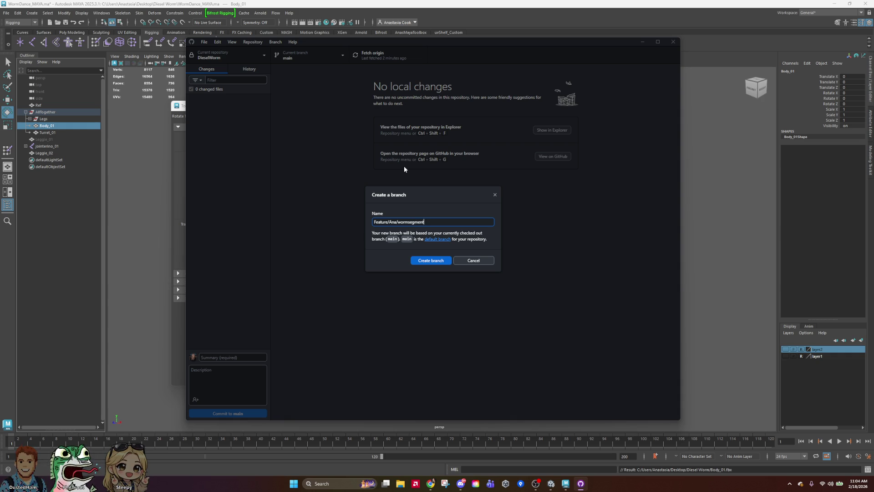
type("graybo")
type("_box")
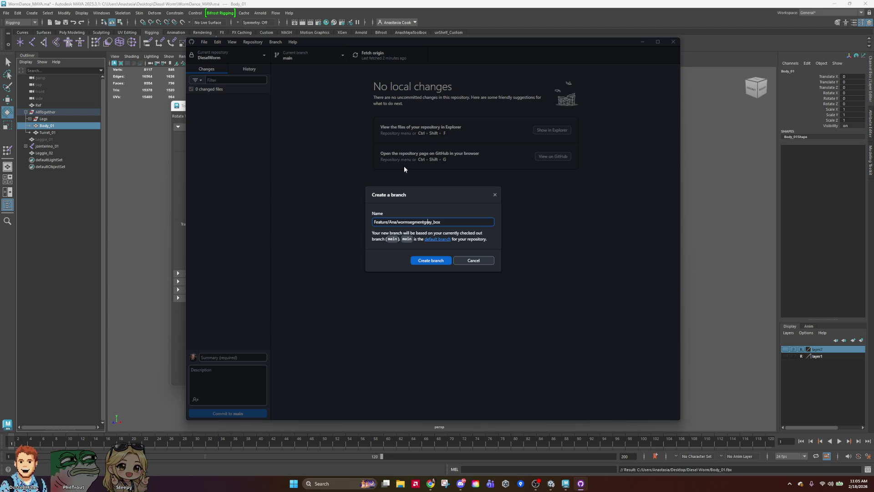
type("_")
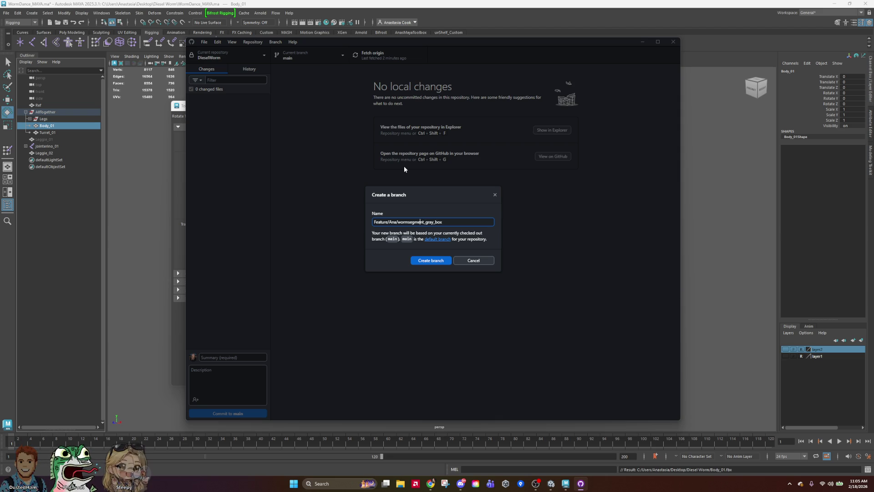
key("Left")
key("Left")
key("Left")
type("_")
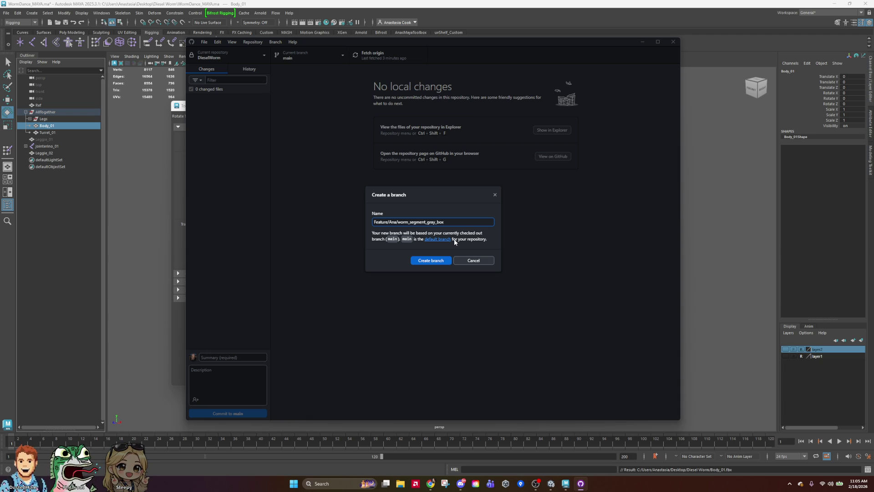
left_click(431, 260)
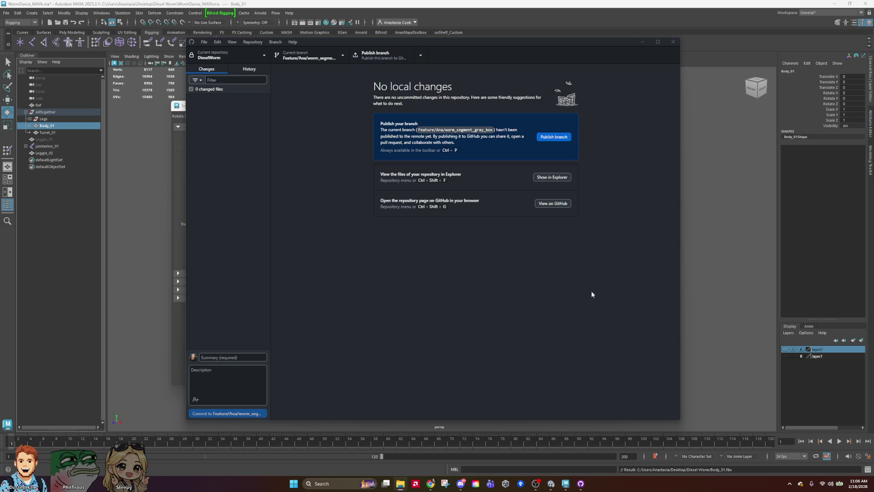
left_click(552, 178)
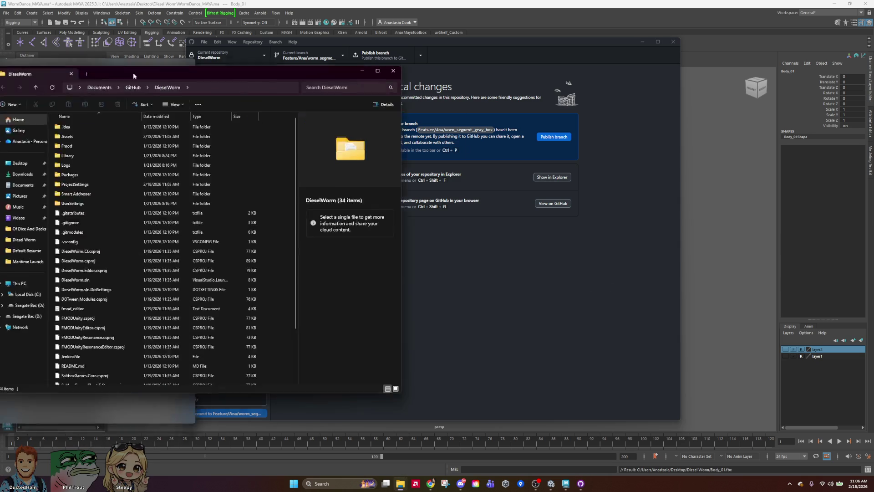
Open the repository's Assets folder in File Explorer and view Assets > Art > FBX in Unity.
left_click_drag(132, 56, 398, 65)
left_click(346, 132)
double_click(345, 132)
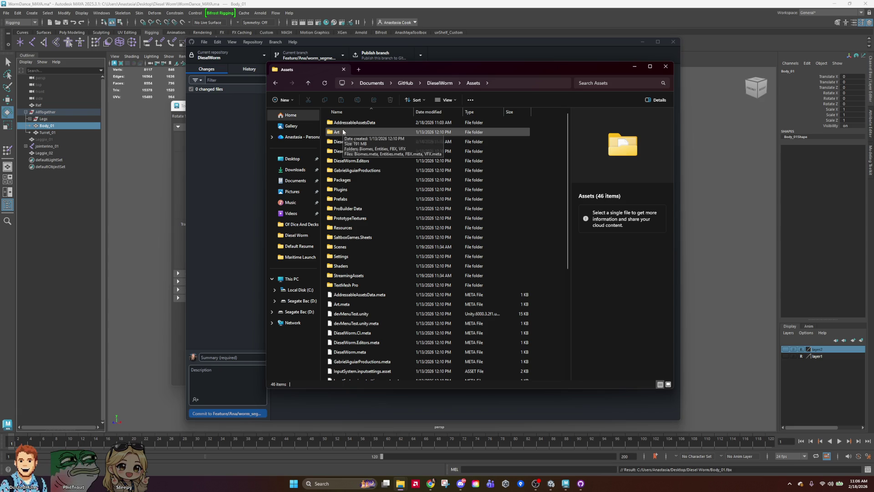
left_click(550, 484)
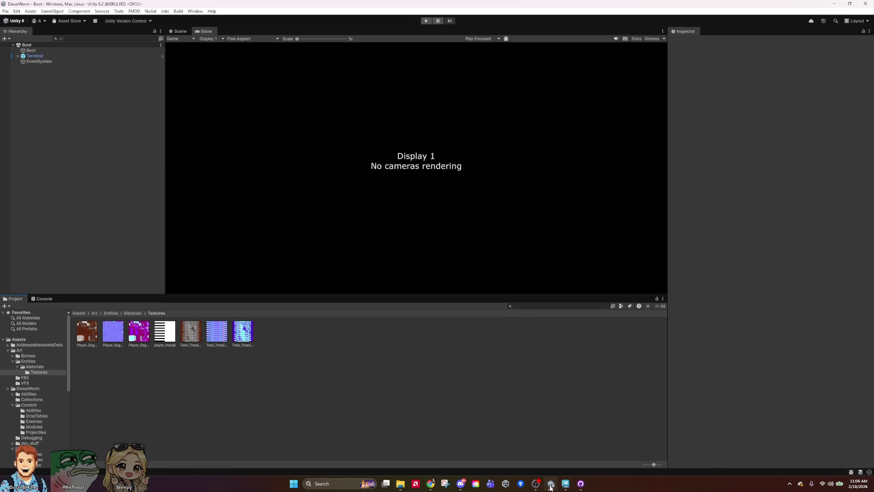
left_click(22, 341)
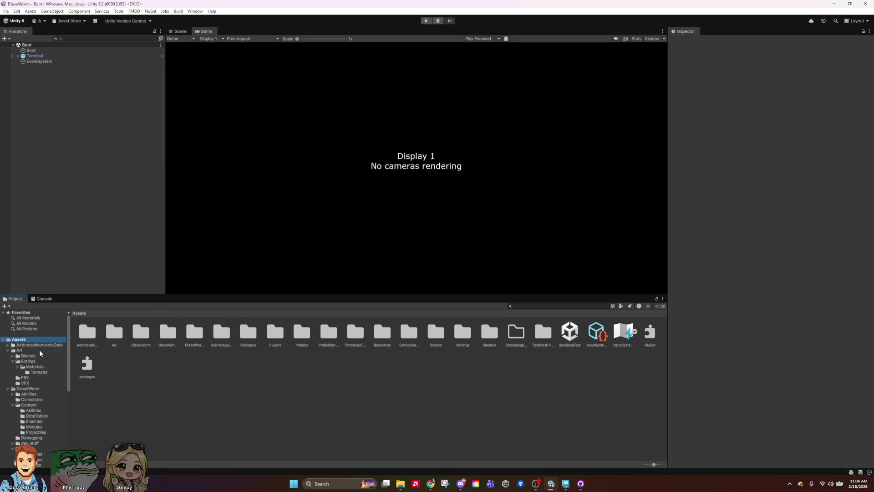
left_click(40, 351)
double_click(139, 331)
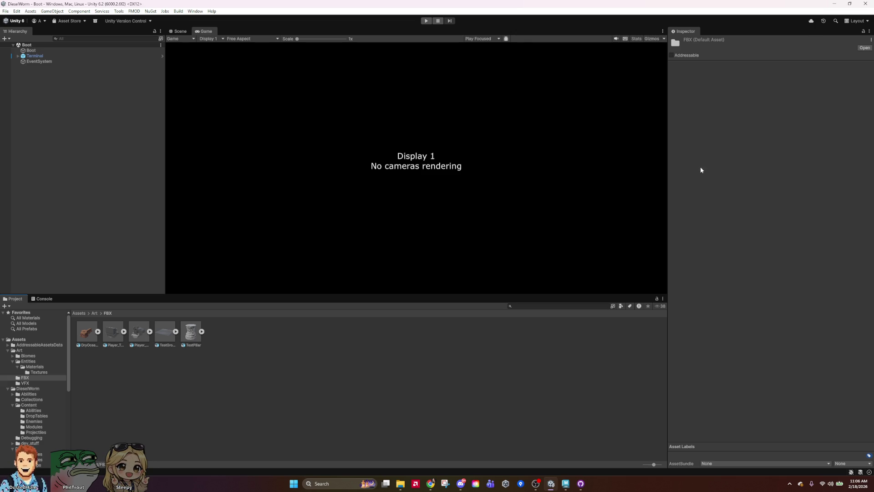
Back in File Explorer, open Art > FBX inside the Assets folder.
left_click(580, 484)
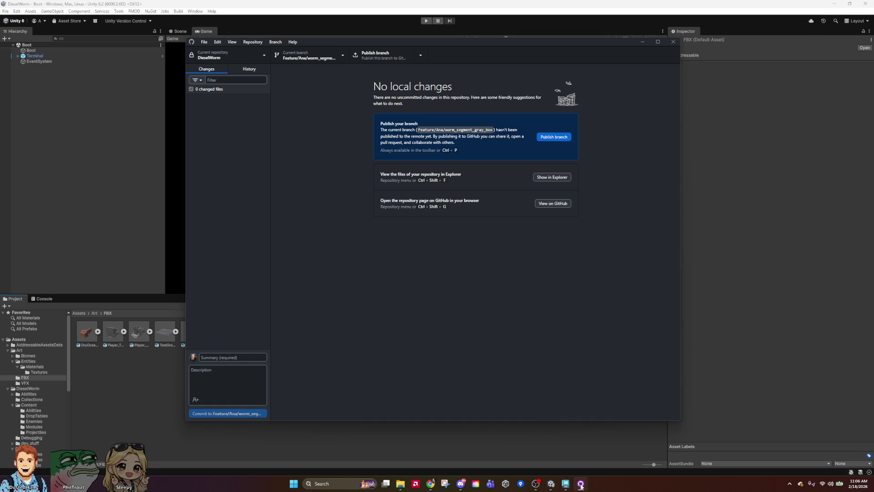
left_click(581, 485)
mouse_move(399, 482)
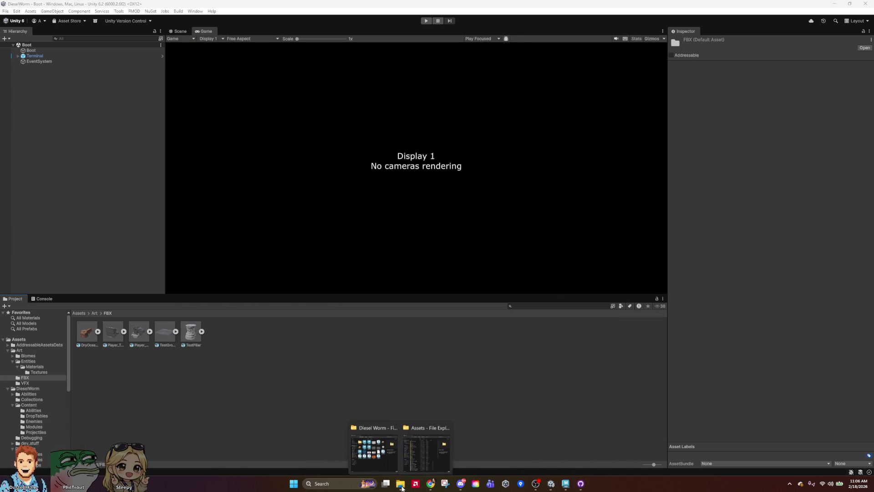
left_click(417, 448)
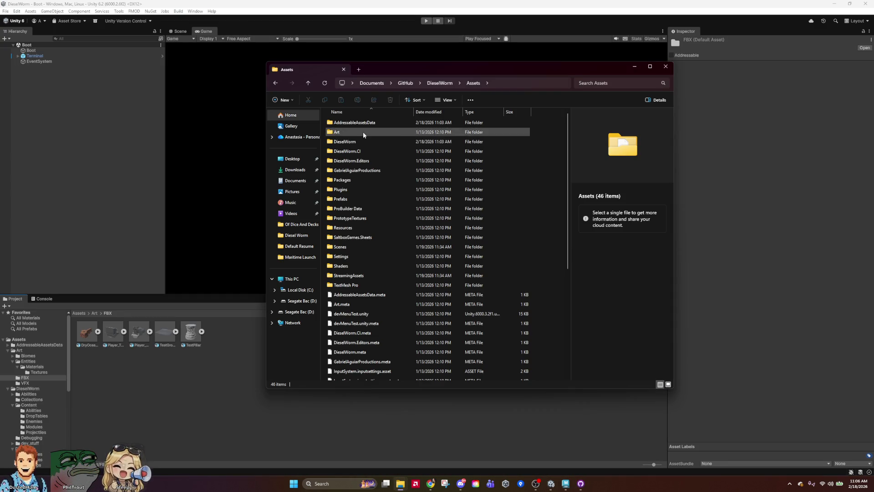
double_click(343, 131)
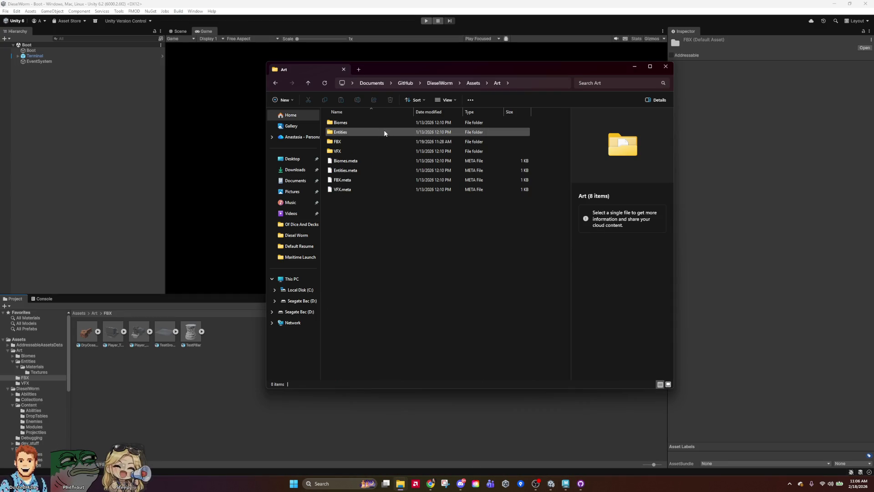
double_click(346, 143)
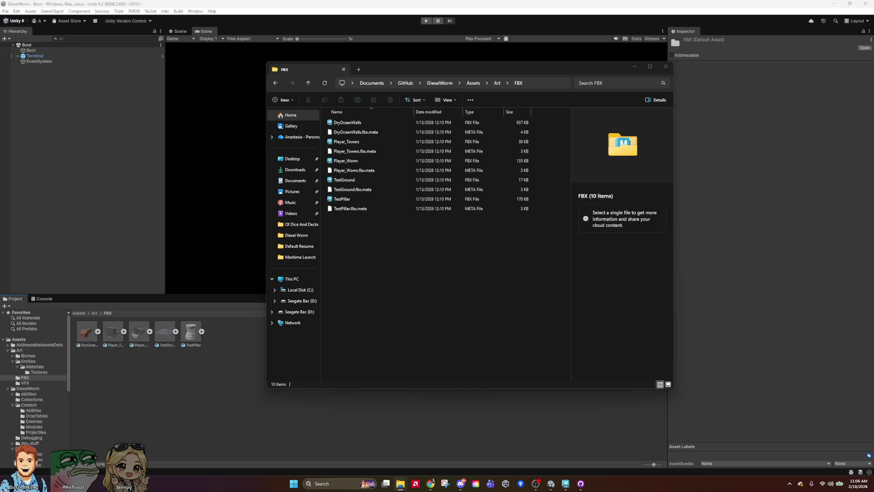
Paste Turret_01, AllWorm, Body_01 and Leg_01 into the FBX folder and check Turret_01, Body_01 and Leg_01.
right_click(453, 251)
left_click(474, 262)
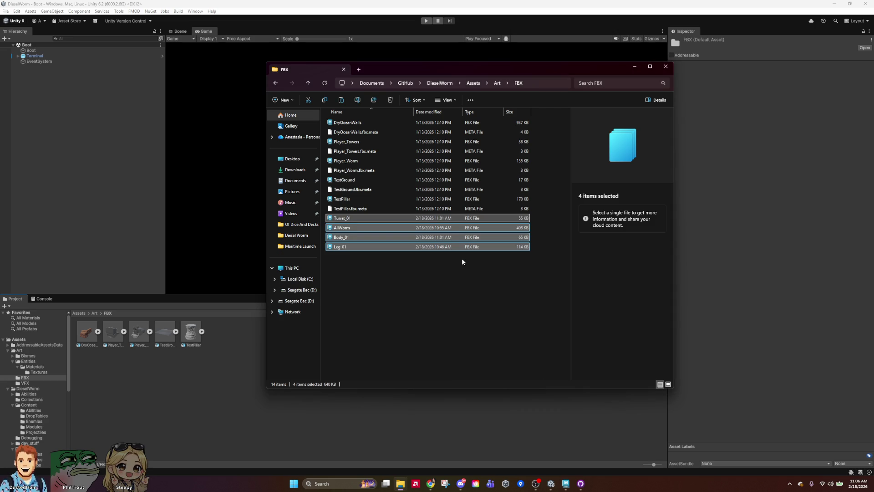
left_click(406, 280)
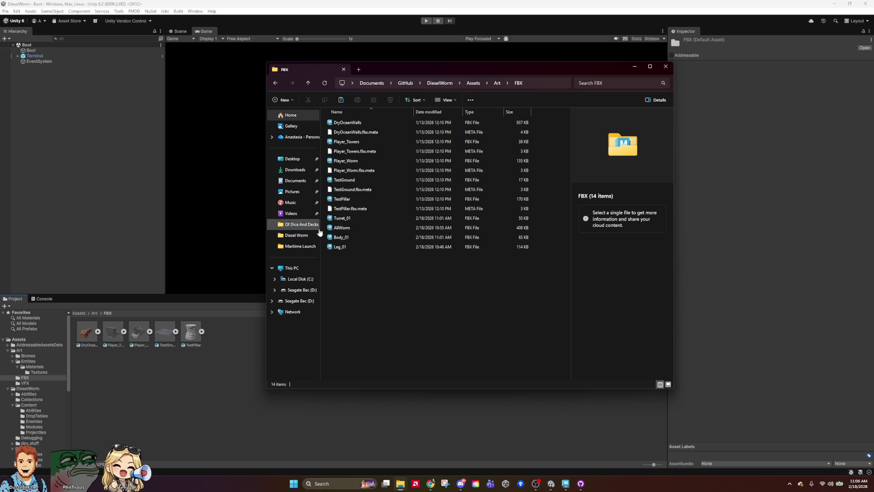
left_click(351, 219)
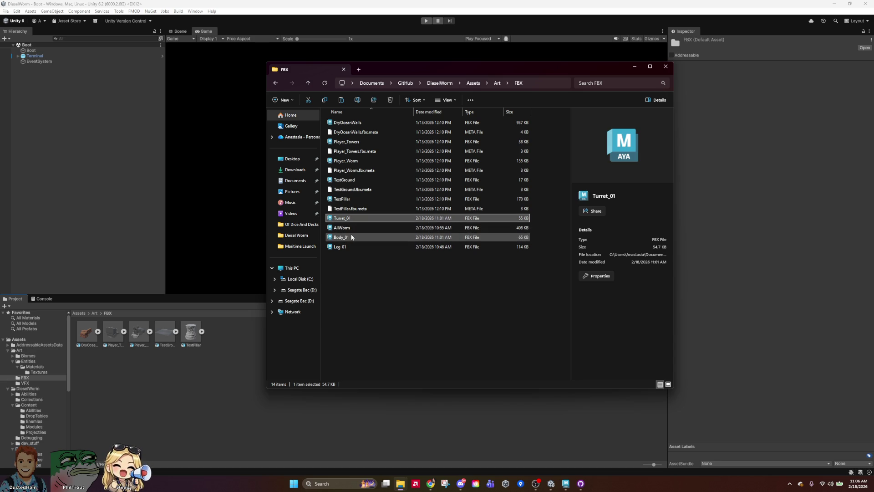
left_click(351, 236)
left_click(353, 247)
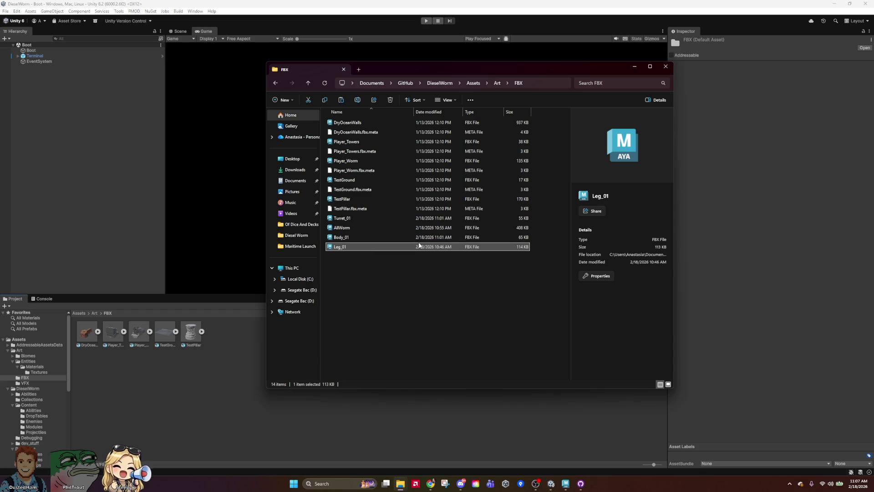
left_click(427, 272)
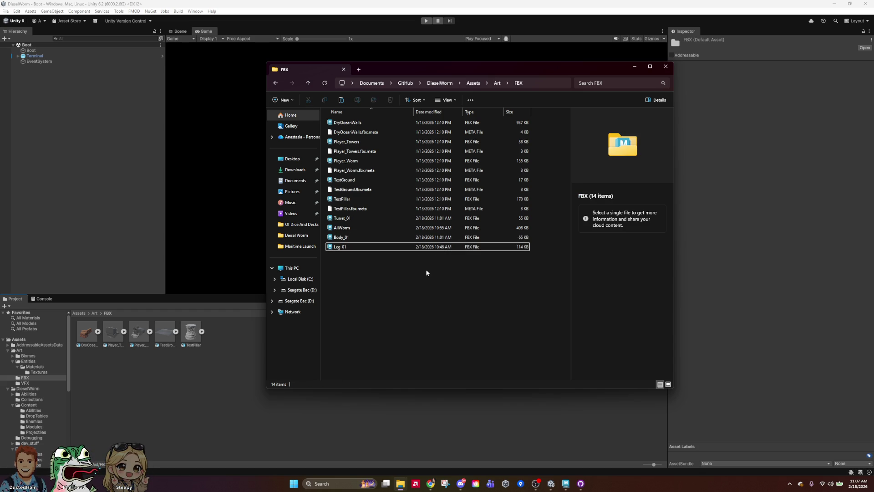
Create a new folder named Characters inside the FBX folder.
right_click(377, 288)
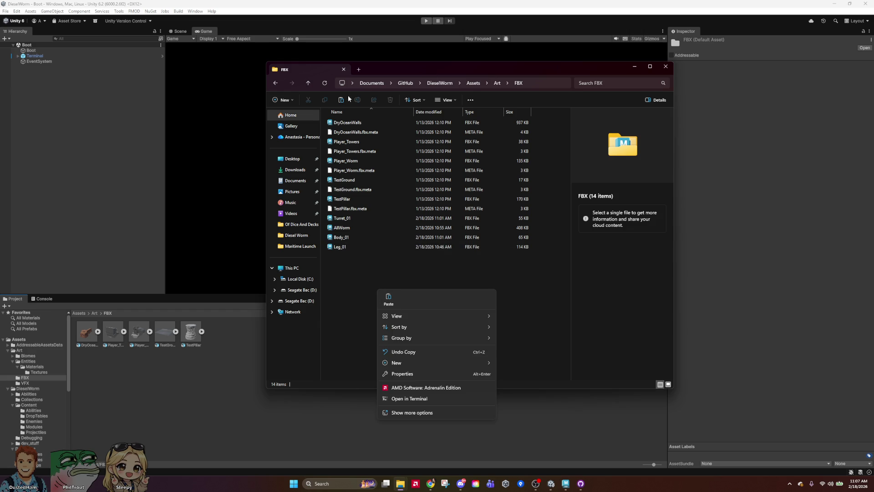
mouse_move(449, 361)
left_click(532, 367)
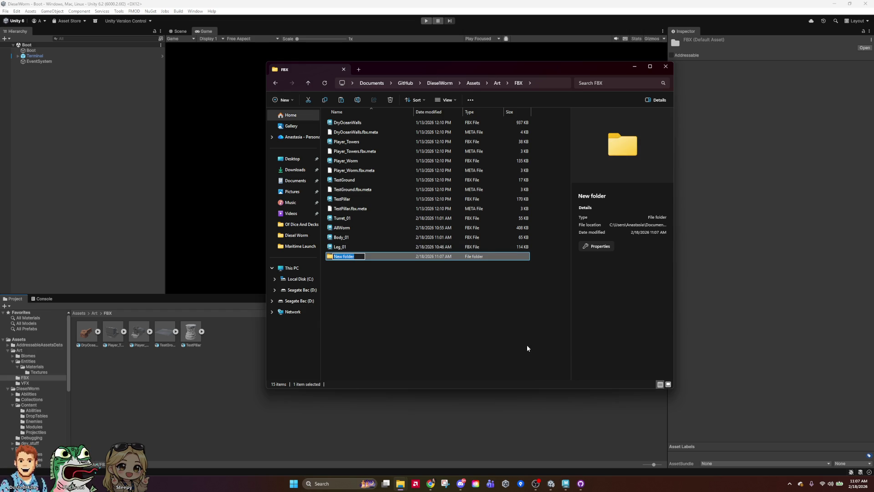
key("BackSpace")
type("Characte")
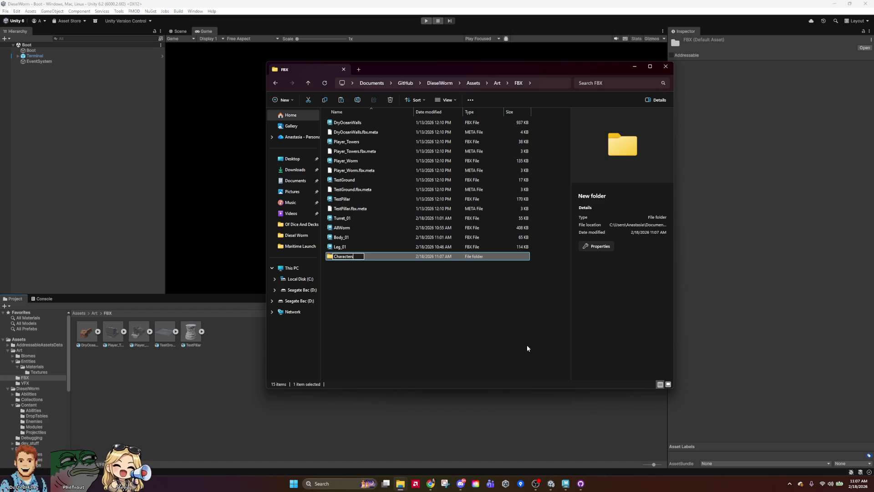
type("rs")
key("Return")
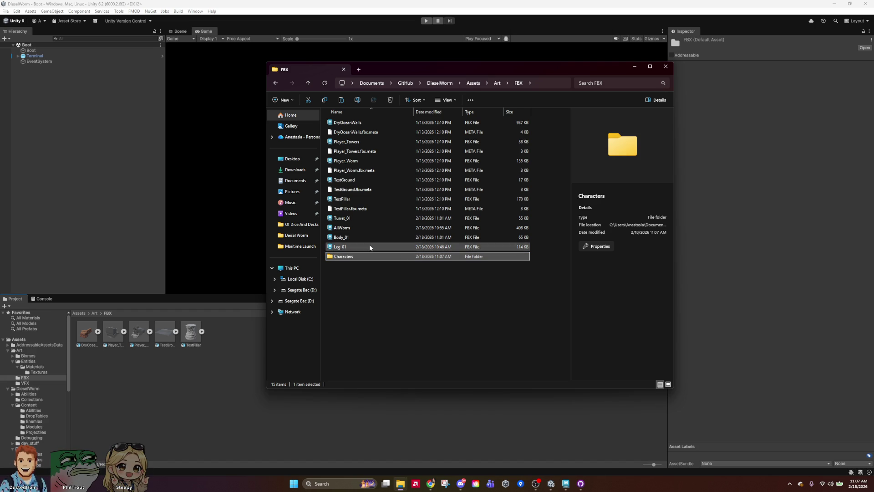
Move the four worm FBX files into Characters, open it, and return to Unity.
left_click(370, 244)
left_click(342, 218, "shift")
left_click_drag(349, 228, 346, 256)
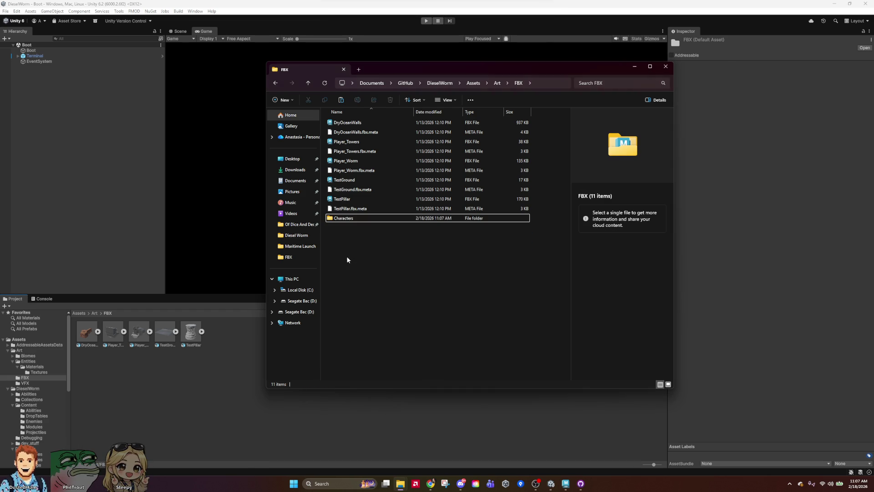
double_click(351, 219)
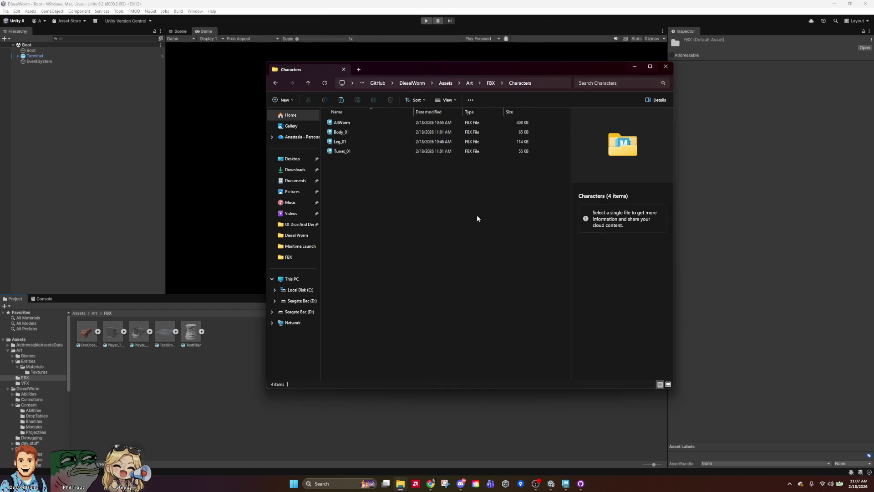
left_click(670, 67)
right_click(308, 394)
left_click(328, 395)
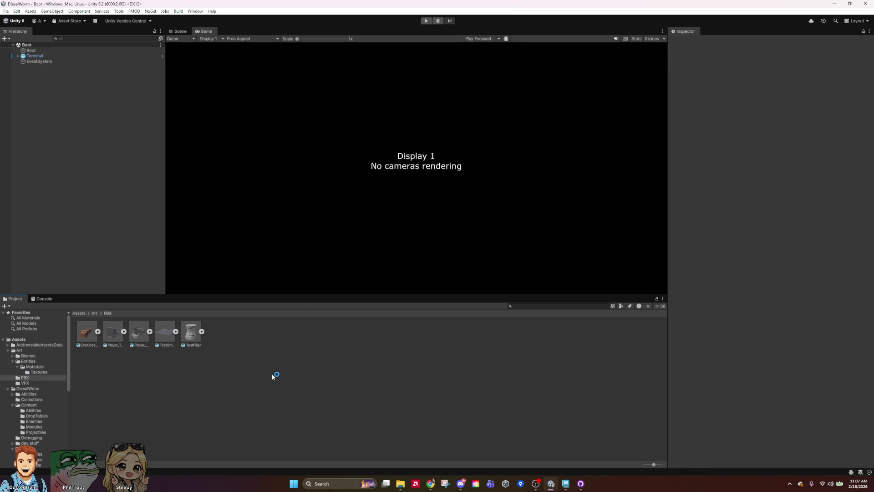
Browse Unity's Materials, Biomes and FBX folders and minimize the Characters Explorer window.
left_click(46, 367)
left_click(29, 378)
mouse_move(403, 488)
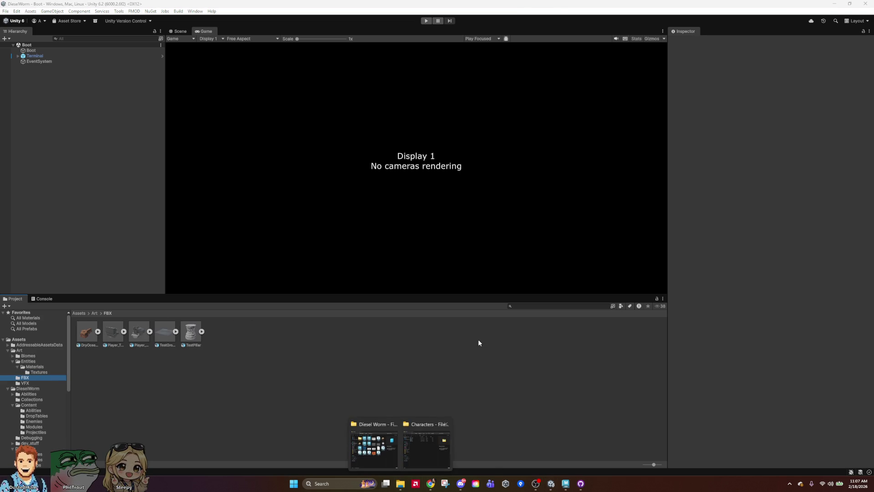
left_click(435, 440)
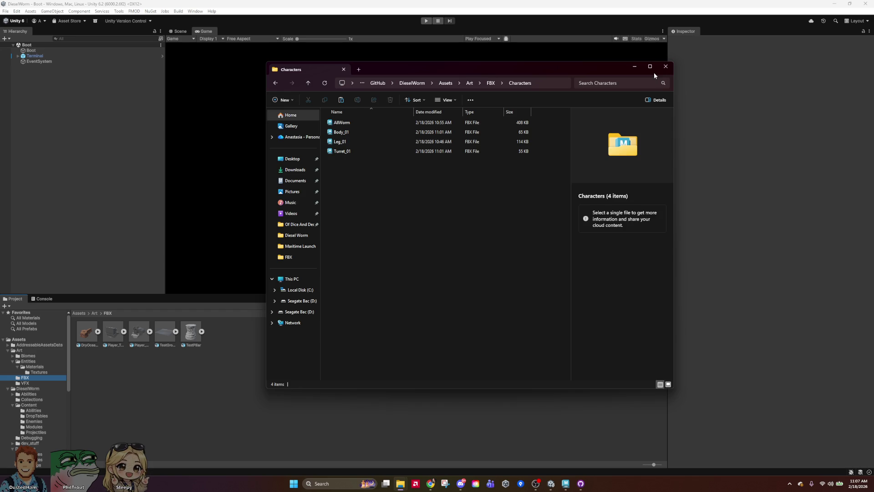
left_click(634, 67)
left_click(9, 357)
left_click(34, 378)
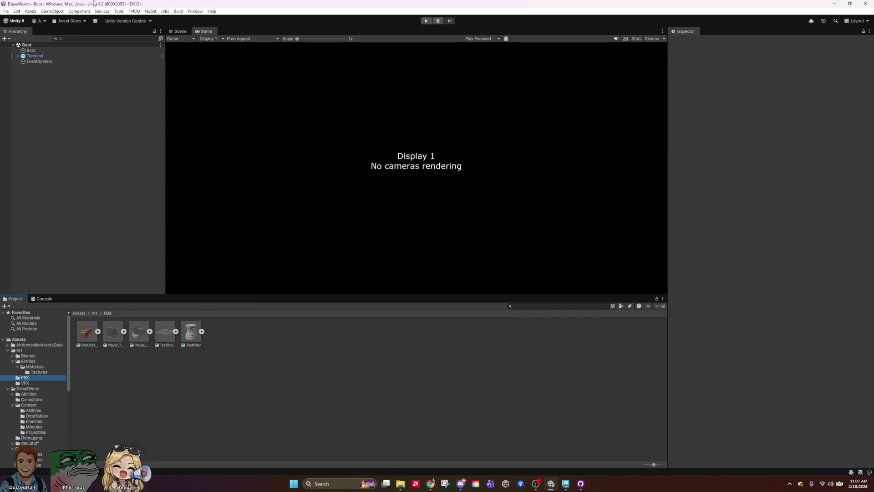
right_click(234, 440)
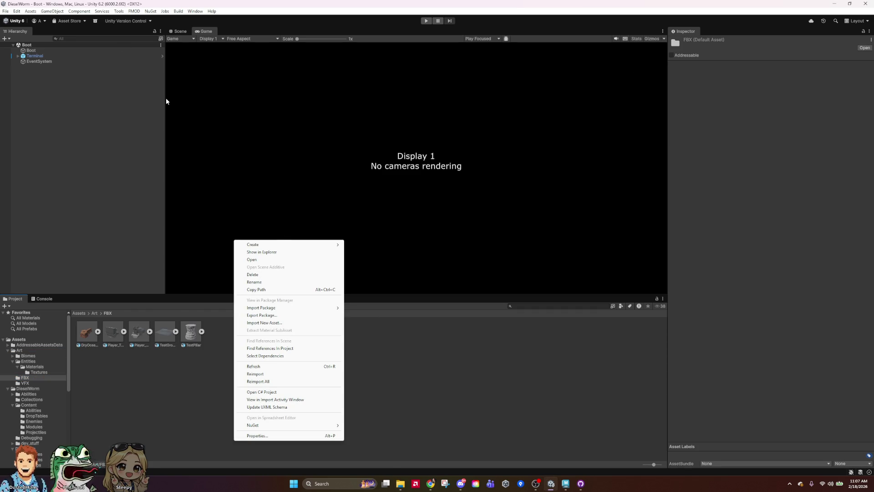
left_click(180, 4)
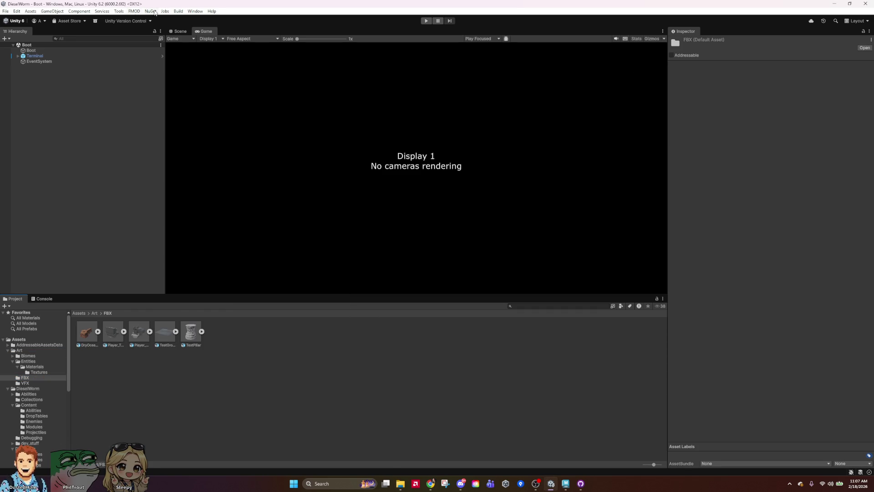
Refresh and reimport the Project assets, then check the Entities and FBX folders.
right_click(185, 377)
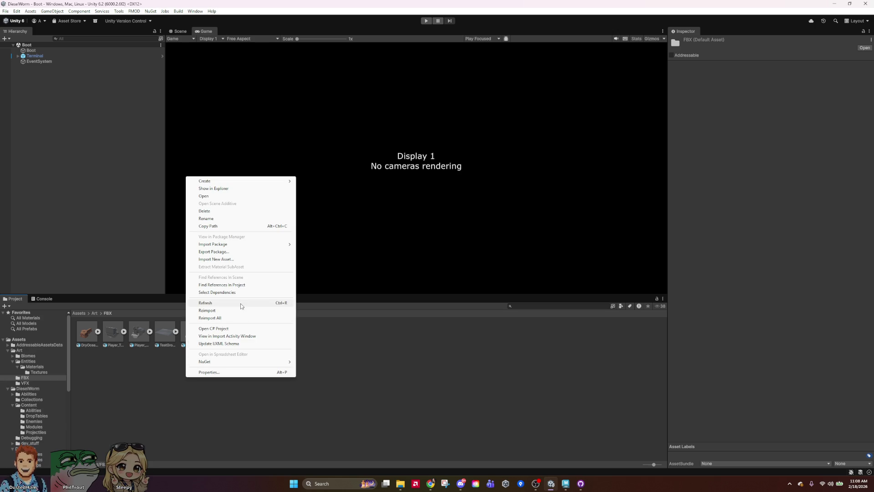
left_click(240, 303)
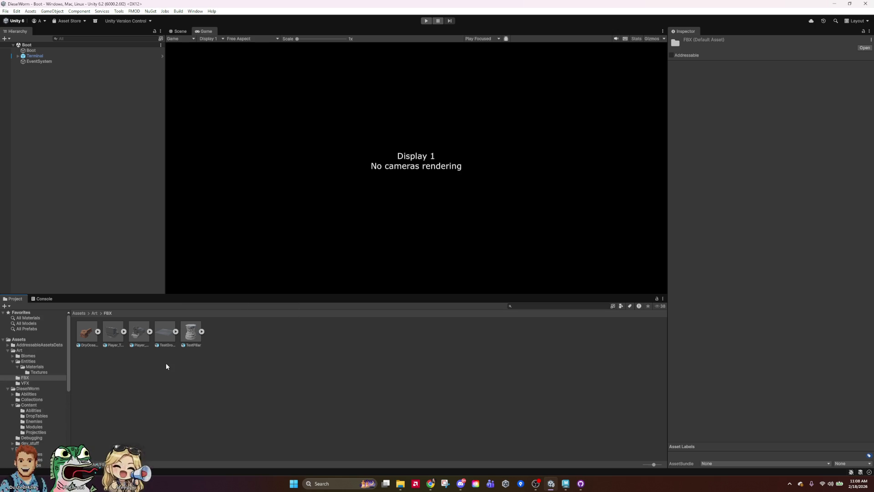
right_click(118, 378)
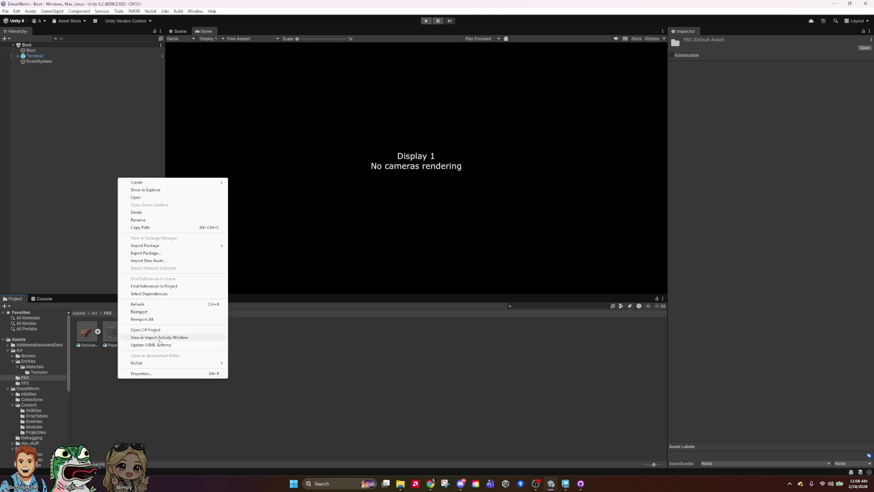
left_click(163, 313)
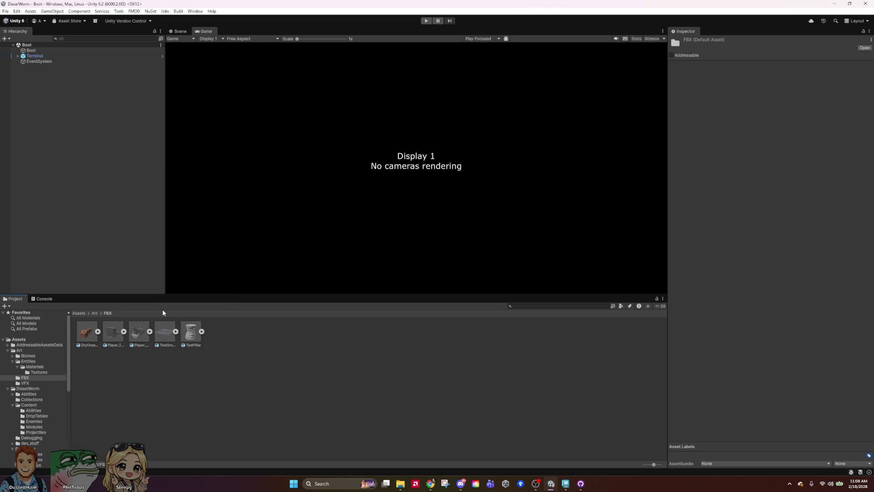
left_click(51, 372)
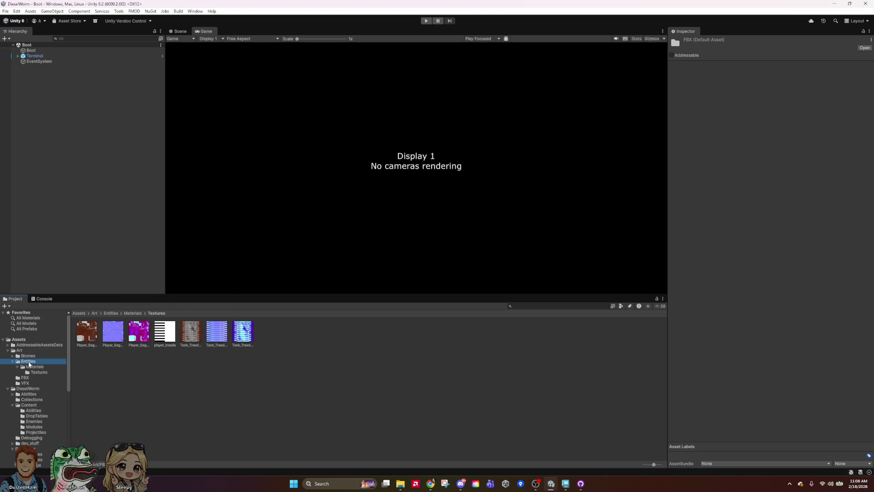
left_click(28, 361)
left_click(32, 378)
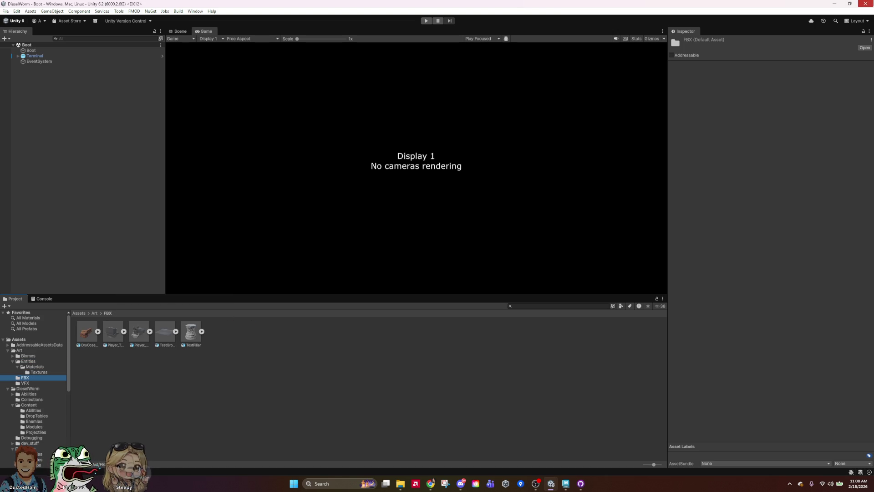
key("alt+Tab")
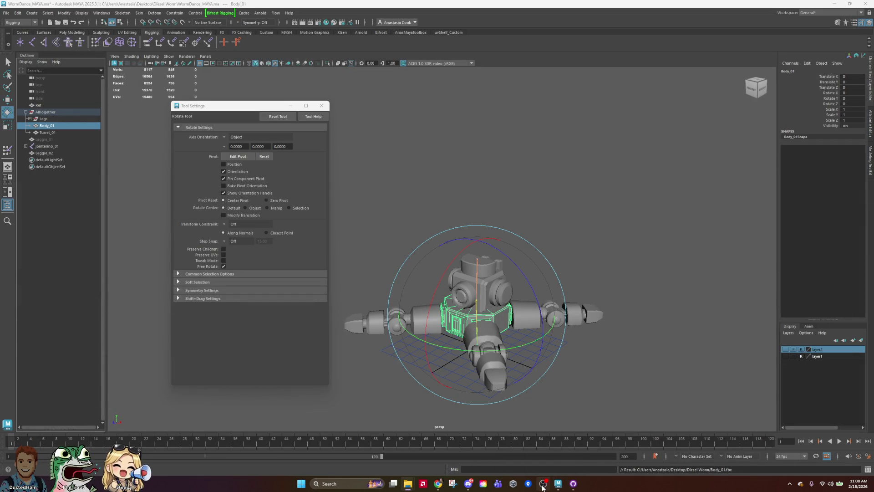
Launch Unity Hub, open DieselWorm, and inspect the Player_Towers and DryOceanWalls models.
left_click(337, 484)
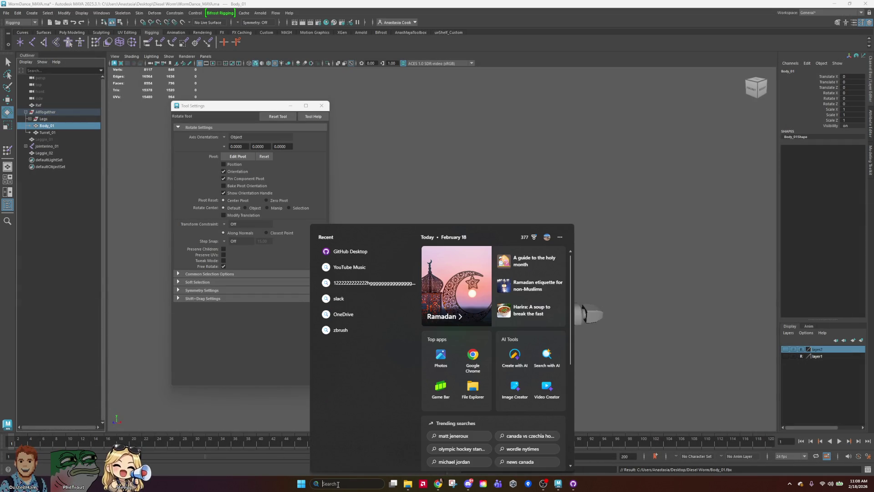
type("unity hub")
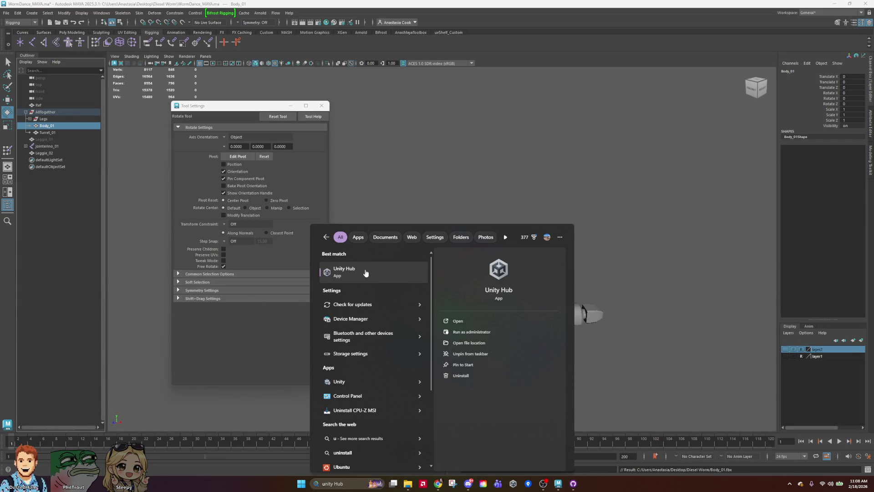
left_click(366, 273)
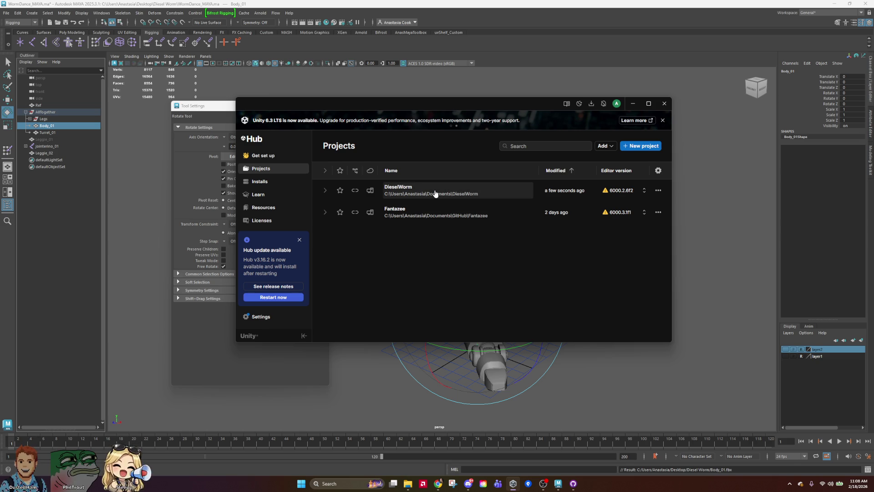
left_click(457, 186)
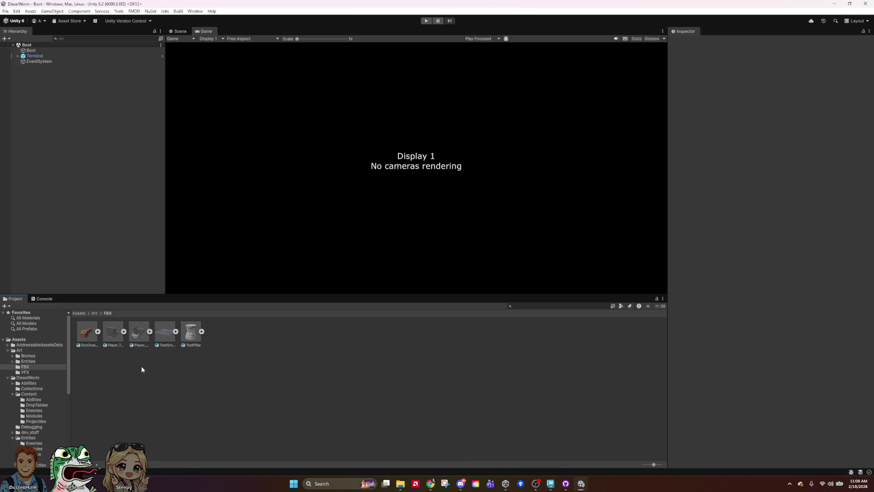
left_click(113, 331)
left_click(97, 339)
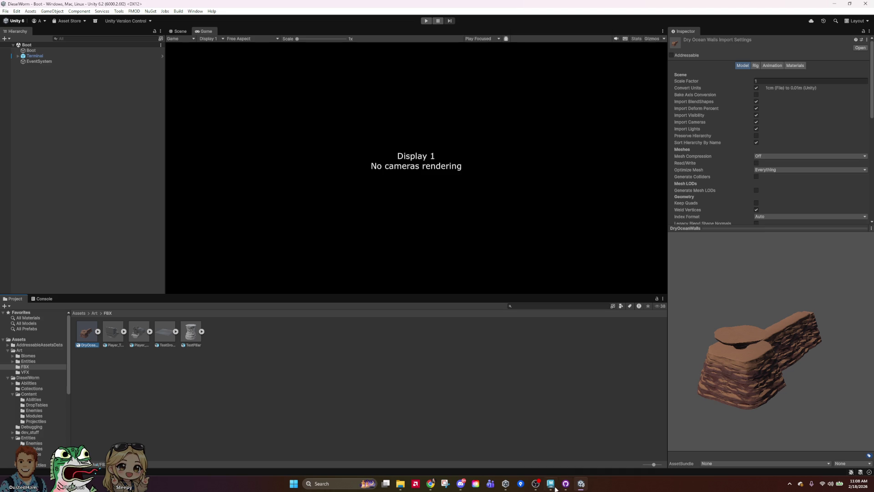
Bring File Explorer back and browse Documents > GitHub > DieselWorm.
mouse_move(401, 484)
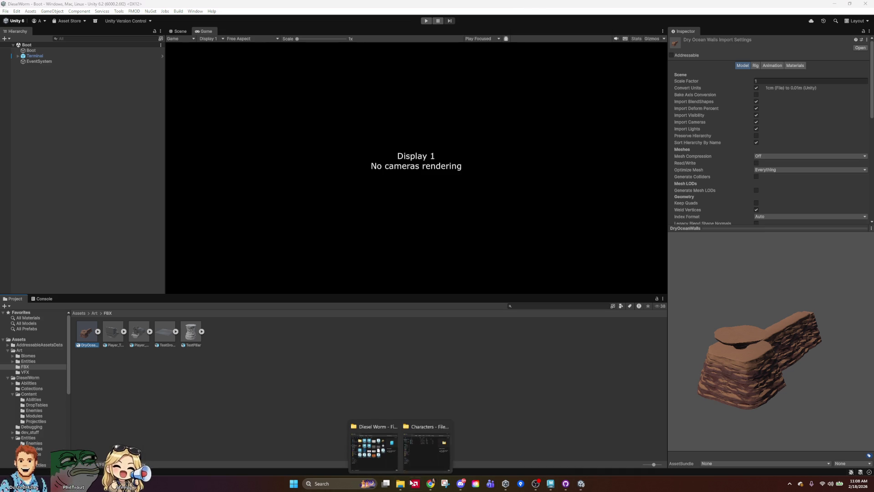
left_click(427, 448)
left_click(518, 83)
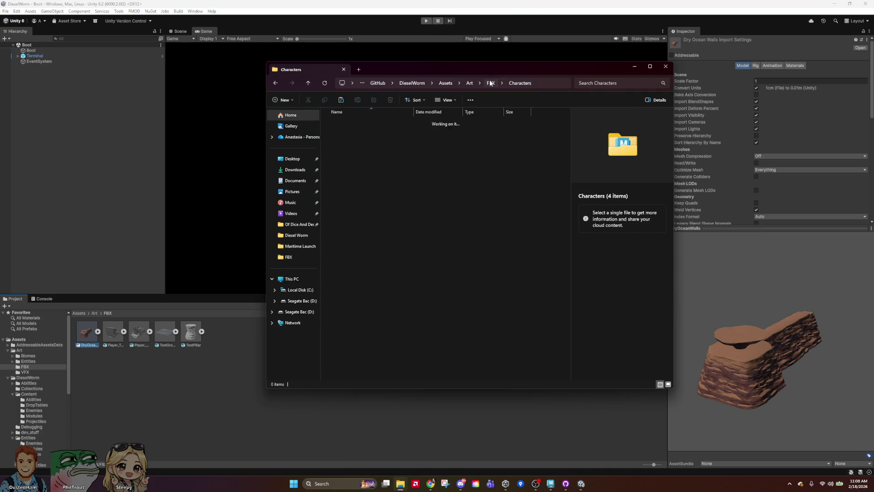
left_click(368, 82)
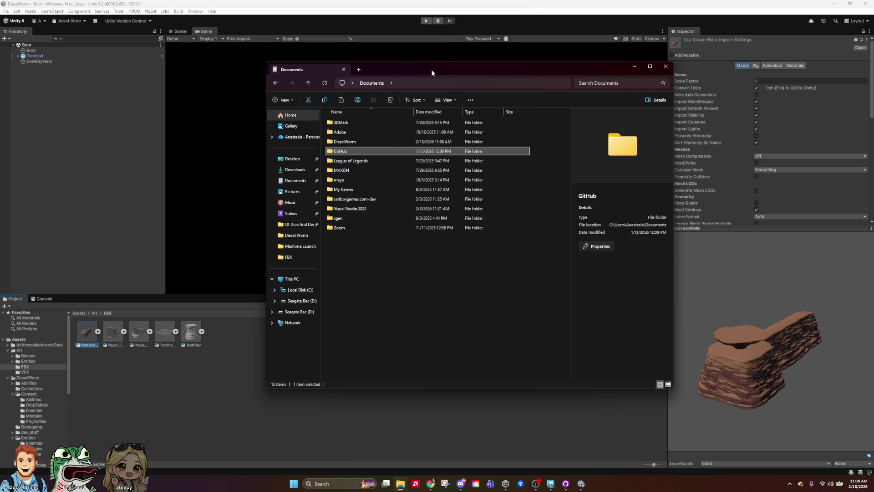
double_click(396, 151)
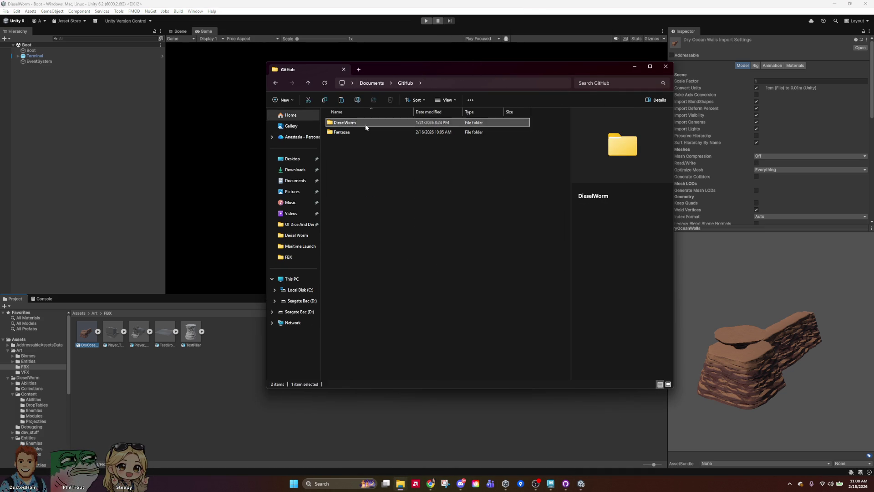
double_click(470, 123)
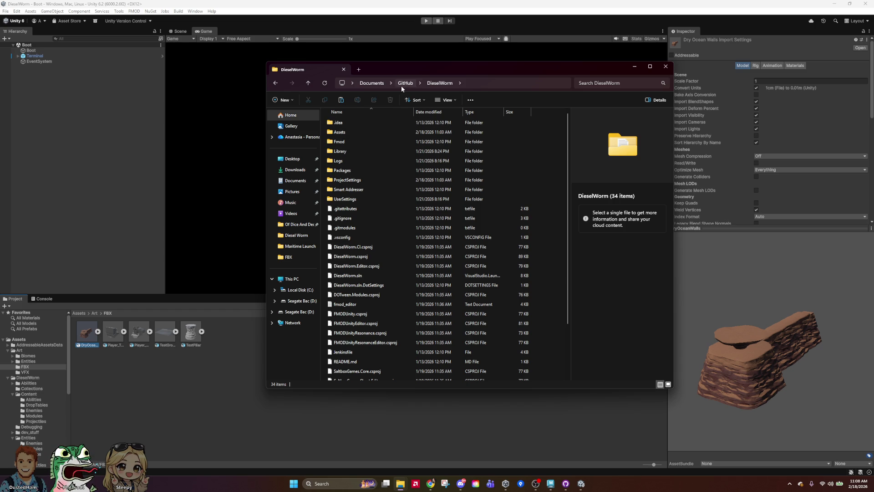
left_click_drag(612, 63, 0, 64)
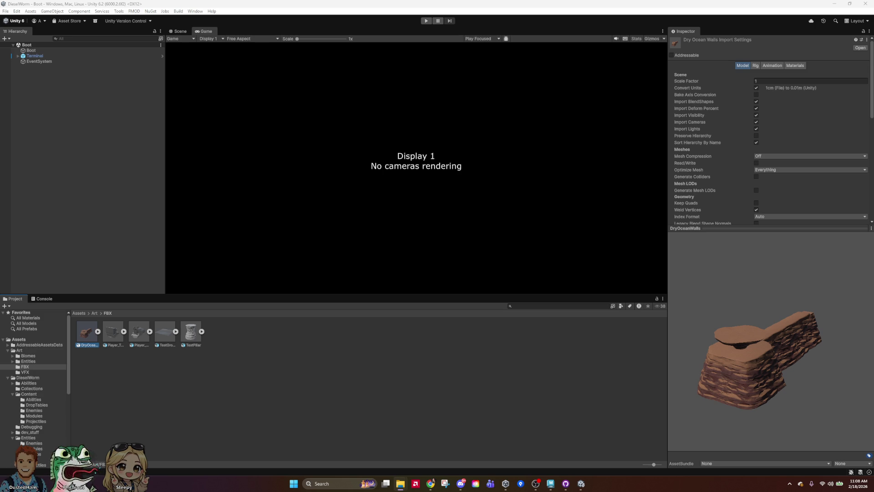
left_click_drag(0, 87, 415, 86)
Navigate inside the repository back to the Assets > Art > FBX folder.
left_click(282, 98)
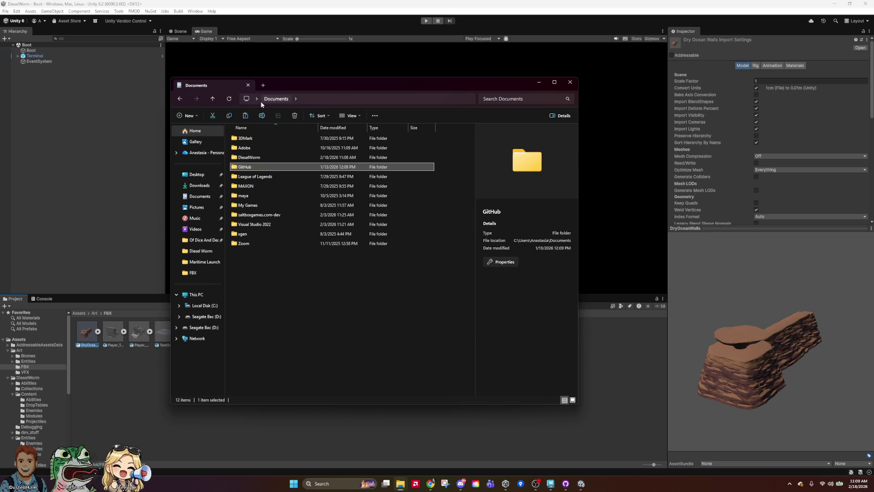
left_click(180, 100)
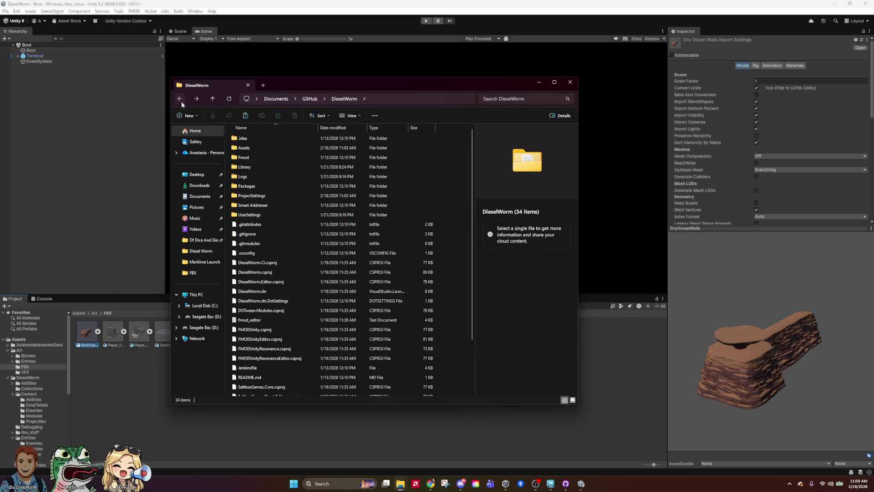
double_click(266, 148)
double_click(263, 158)
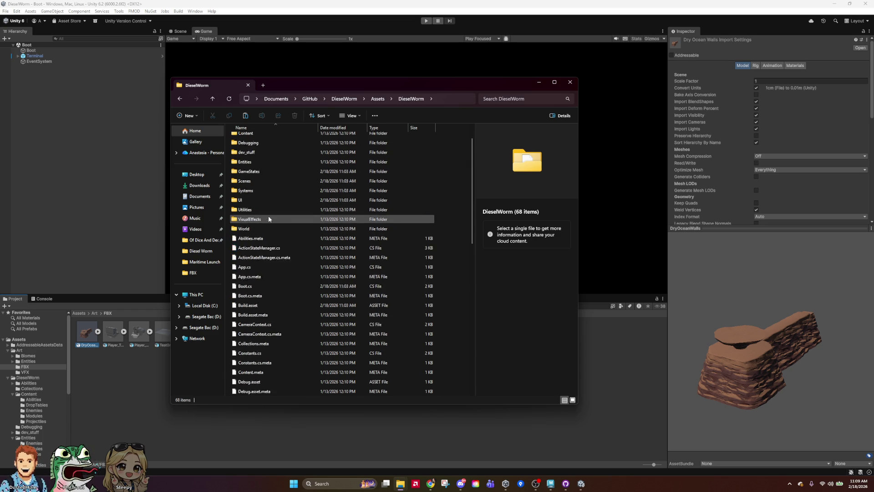
left_click(345, 99)
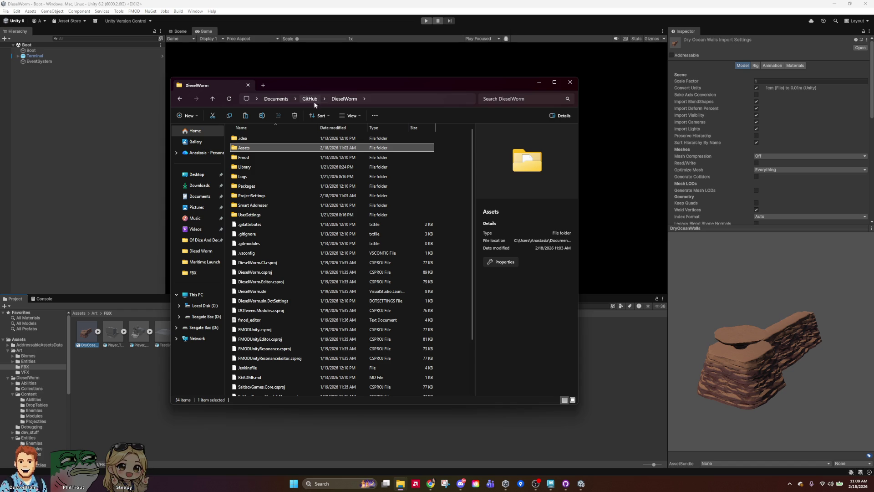
left_click(180, 99)
left_click(179, 100)
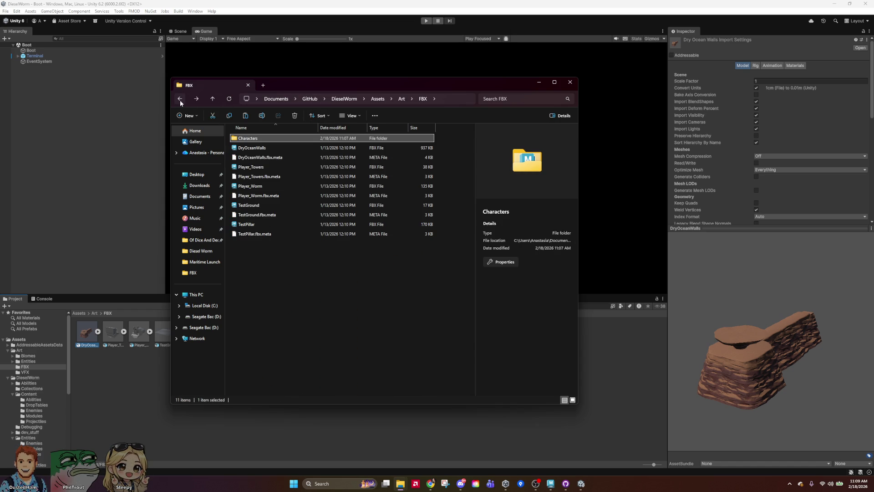
Delete the Characters folder from the repo's FBX folder and close File Explorer.
left_click(289, 138)
key("Escape")
key("Delete")
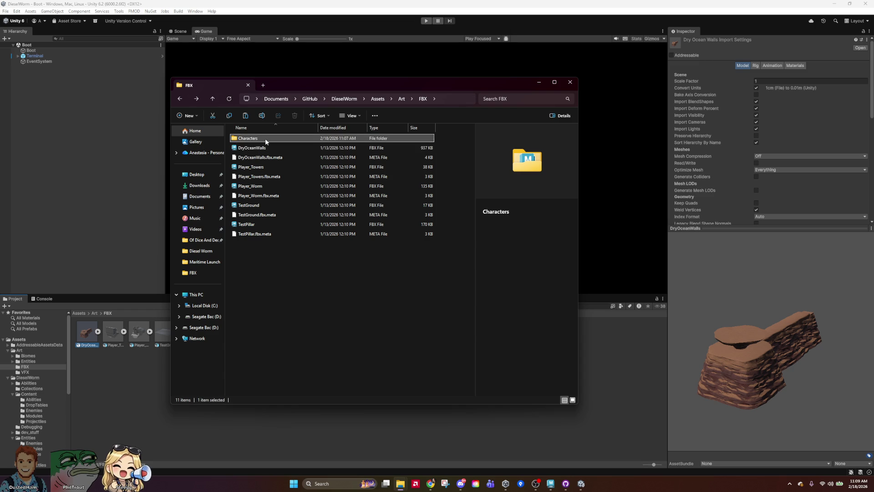
key("alt+F4")
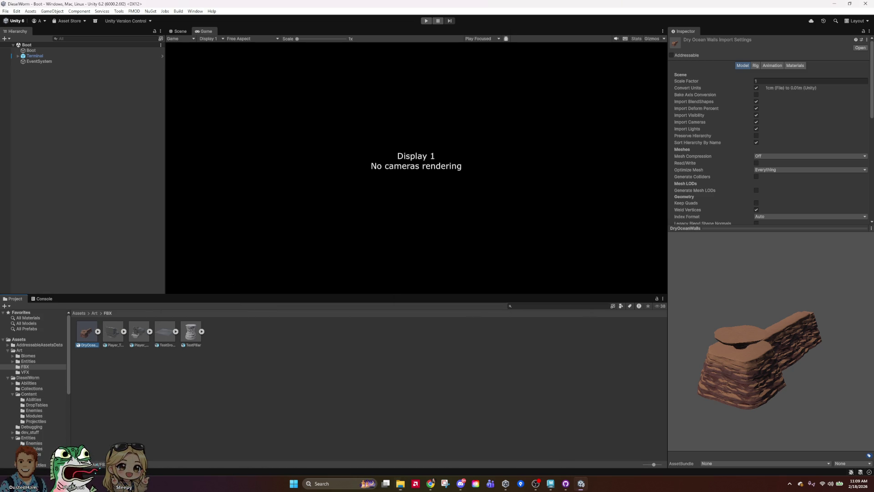
right_click(182, 415)
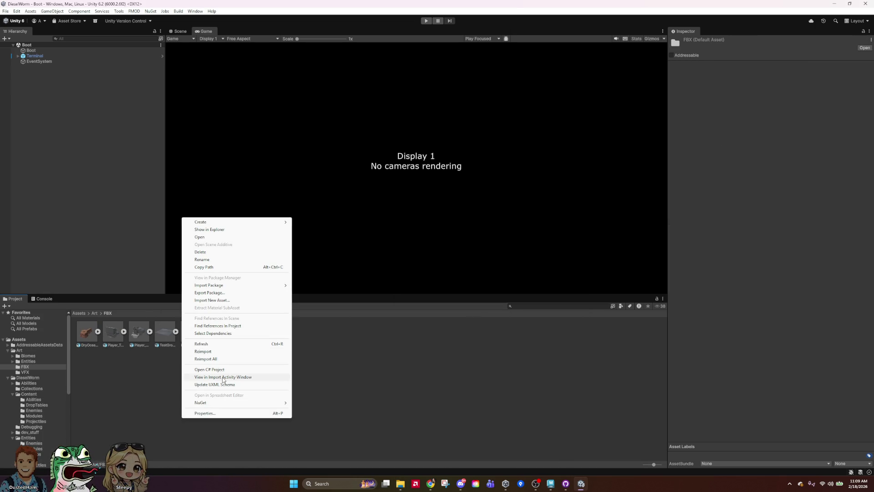
Create a Characters_01 folder in FBX and drag Leg_01_NoRig, Body_01 and Turret_01 into it.
mouse_move(234, 222)
left_click(337, 224)
type("Characters")
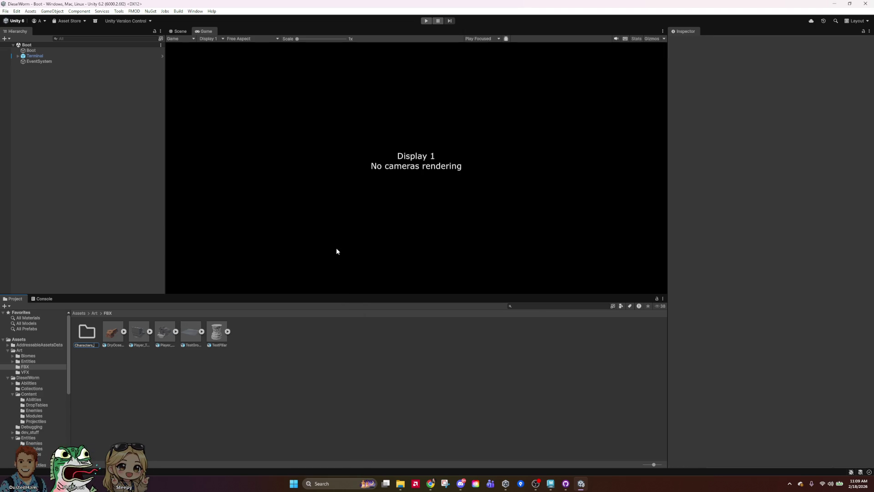
type("01")
key("Return")
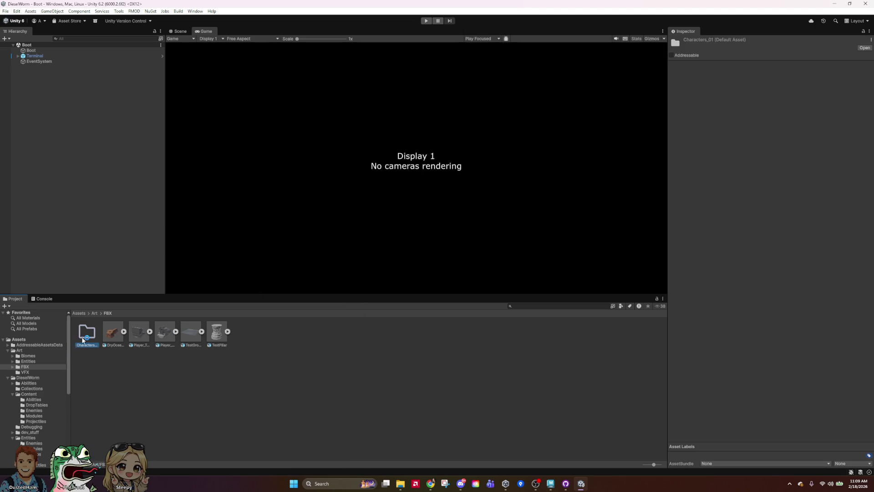
double_click(82, 340)
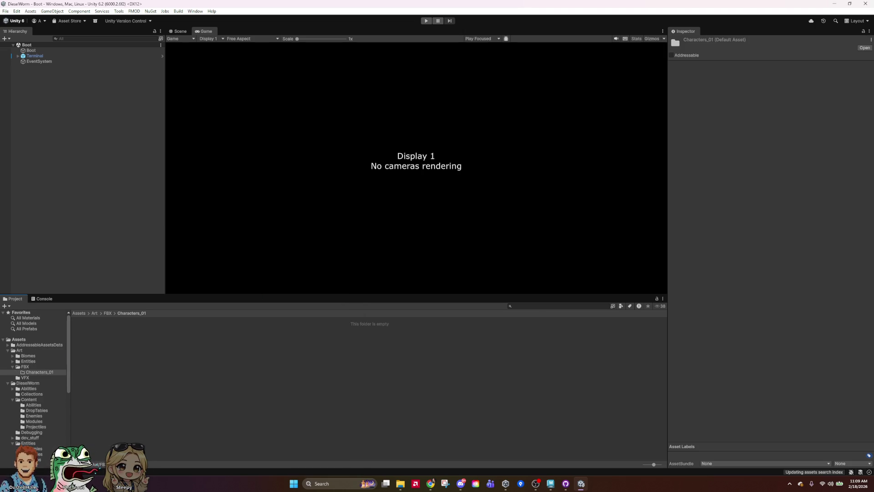
left_click_drag(80, 321, 209, 355)
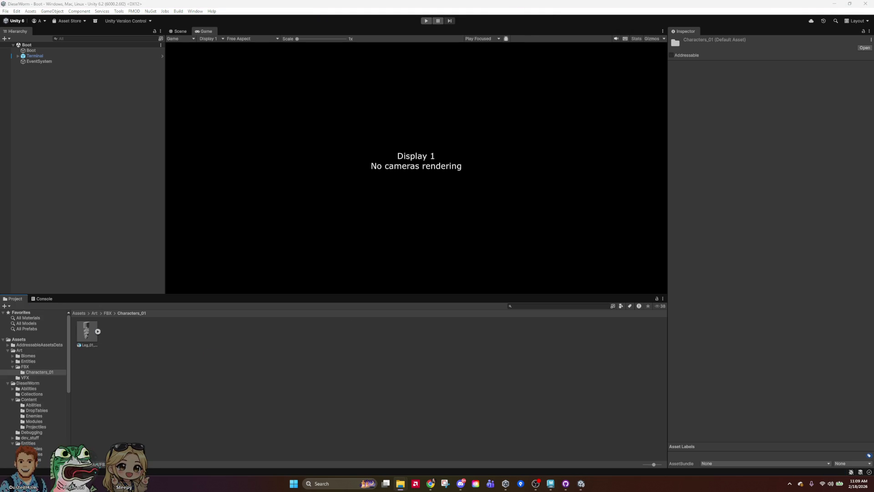
mouse_move(0, 392)
left_mouse_down()
mouse_move(204, 393)
mouse_move(175, 377)
left_mouse_up()
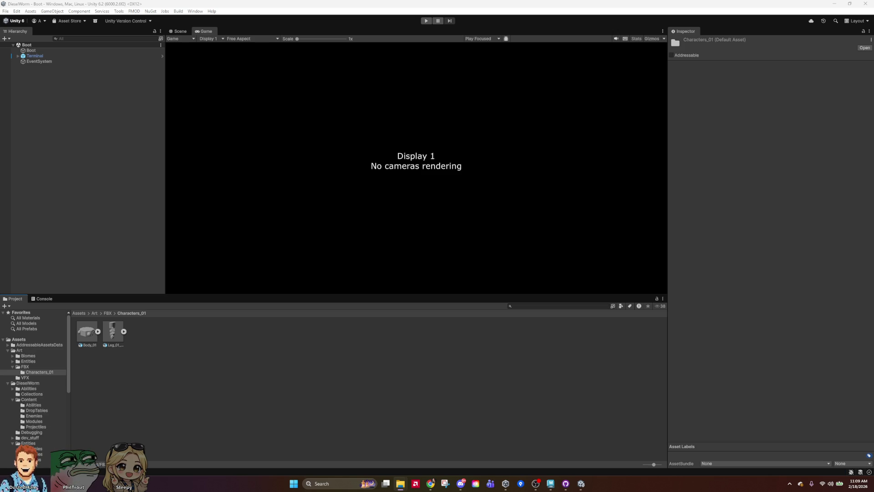
left_click_drag(0, 371, 240, 367)
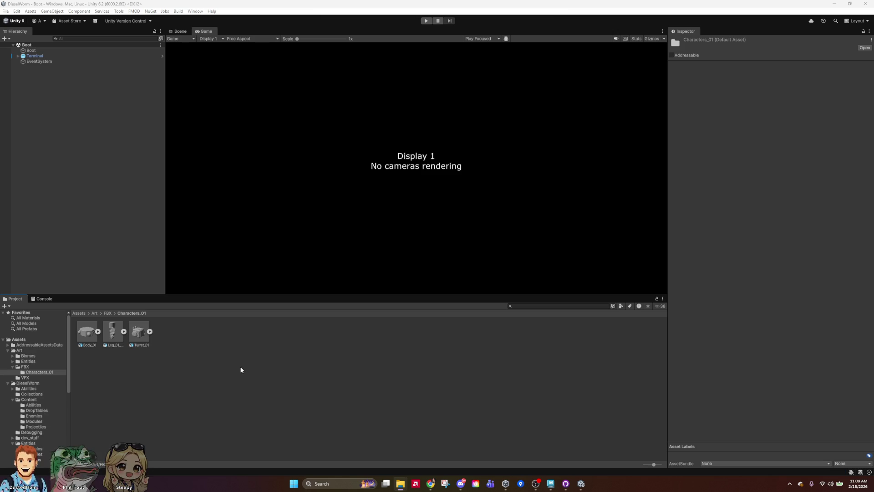
left_click(112, 326)
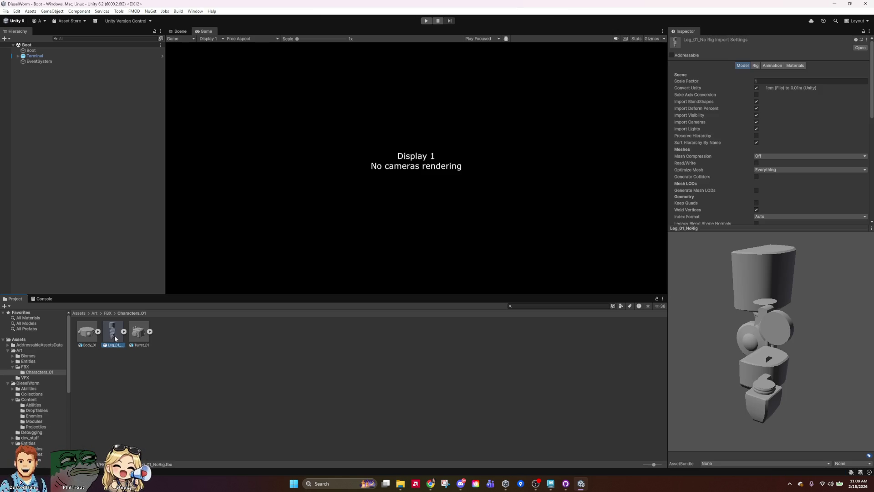
Delete Leg_01_NoRig, then preview and rotate the Leg_01 and Turret_01 models.
key("Delete")
left_click(460, 254)
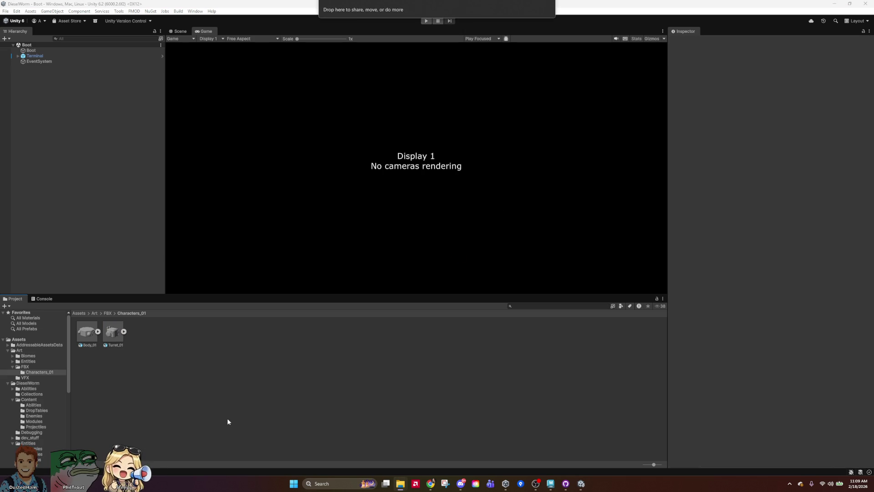
left_click(122, 327)
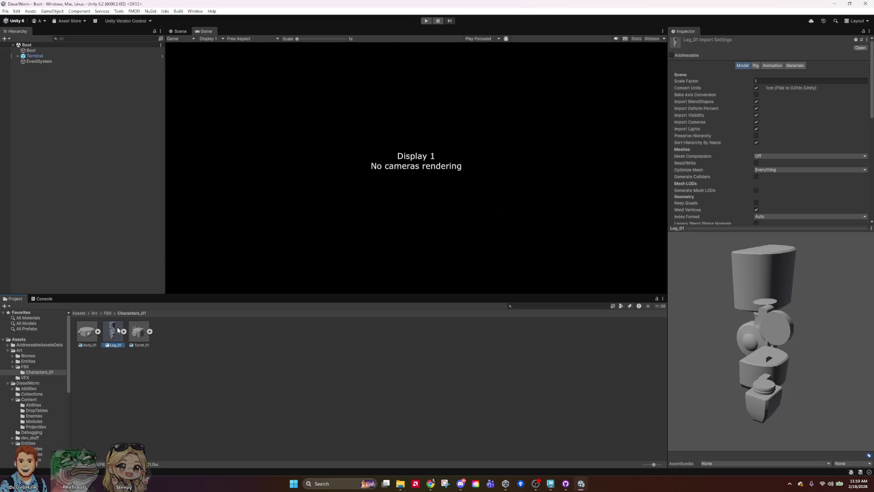
mouse_move(853, 386)
left_mouse_down()
mouse_move(743, 327)
mouse_move(315, 398)
mouse_move(160, 331)
left_mouse_up()
left_click(138, 331)
mouse_move(783, 350)
left_mouse_down()
mouse_move(734, 365)
mouse_move(244, 316)
left_mouse_up()
Rotate the Body_01 preview through top-down, side and underside views.
left_click(86, 335)
left_click_drag(718, 381, 743, 384)
left_click_drag(809, 347, 778, 380)
mouse_move(7, 371)
left_mouse_down()
mouse_move(794, 337)
mouse_move(791, 315)
left_mouse_up()
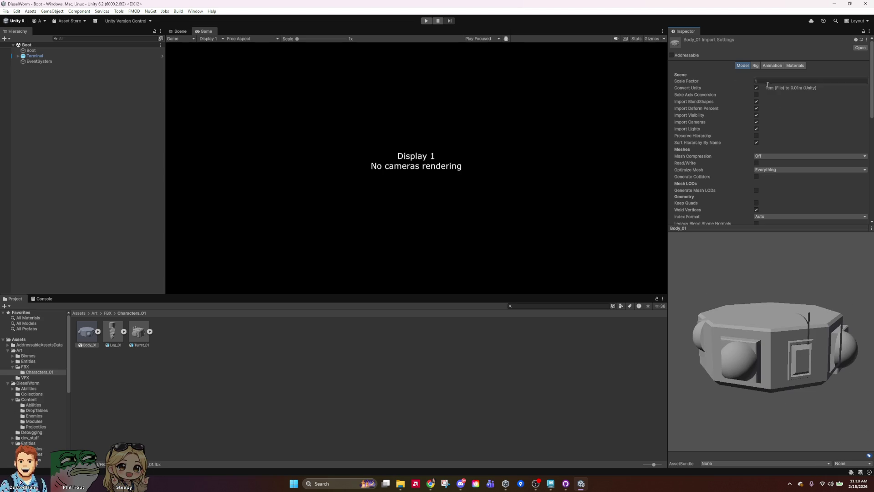
scroll(834, 175, "down", 5)
scroll(837, 182, "up", 5)
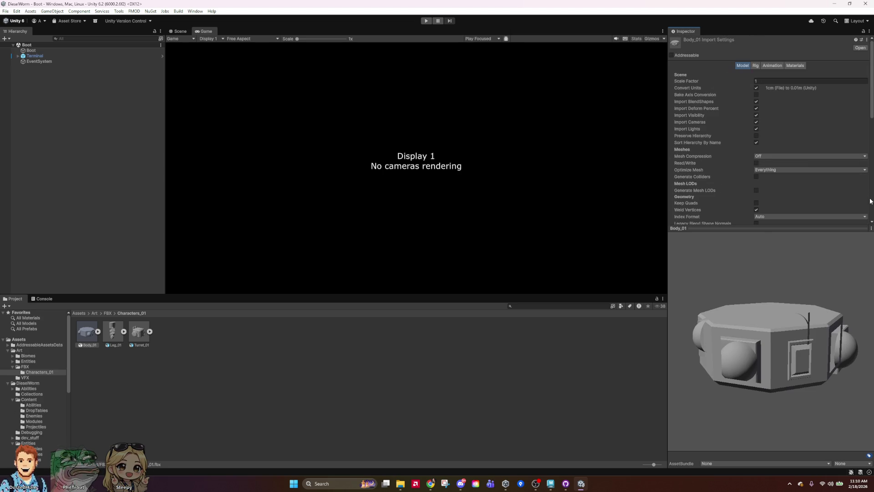
mouse_move(801, 346)
left_mouse_down()
mouse_move(782, 337)
mouse_move(807, 279)
mouse_move(794, 364)
left_mouse_up()
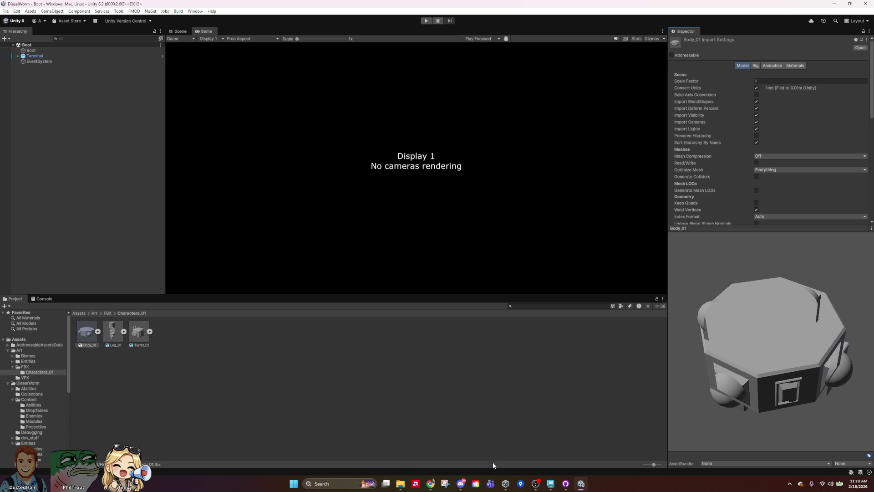
left_click(551, 483)
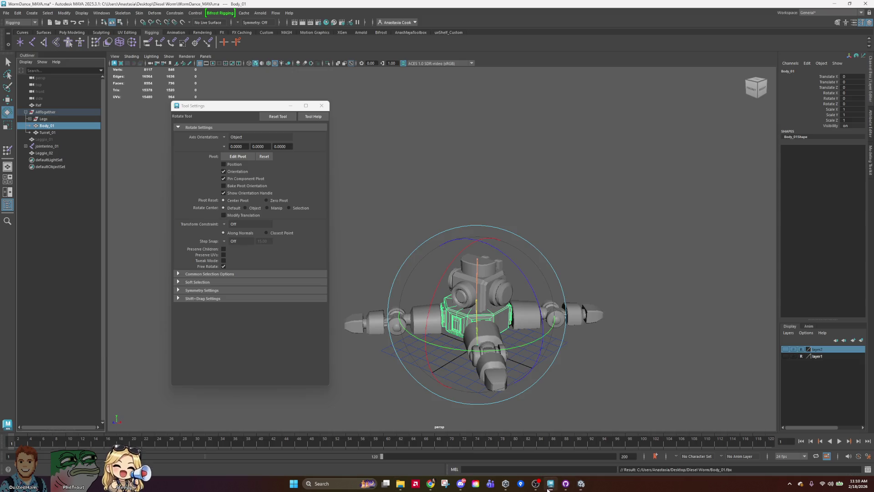
Select Leg_04 and average its vertex normals from the Modeling menu set.
left_click(495, 264)
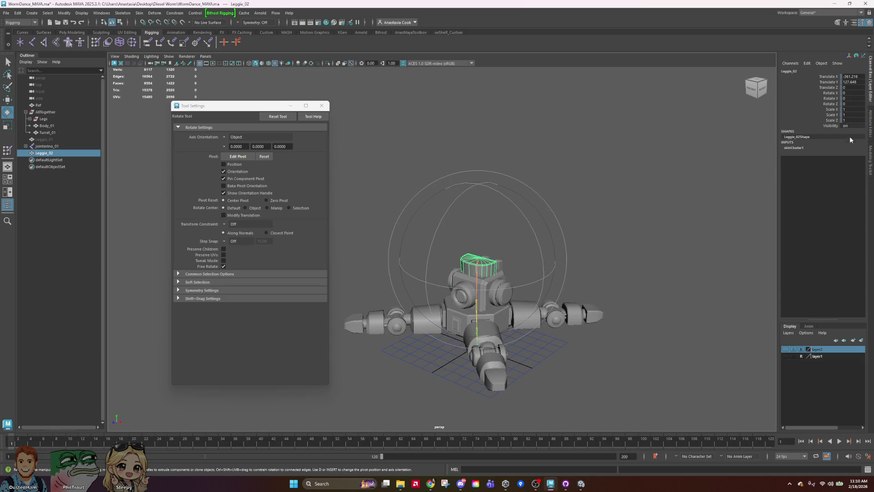
left_click(591, 321)
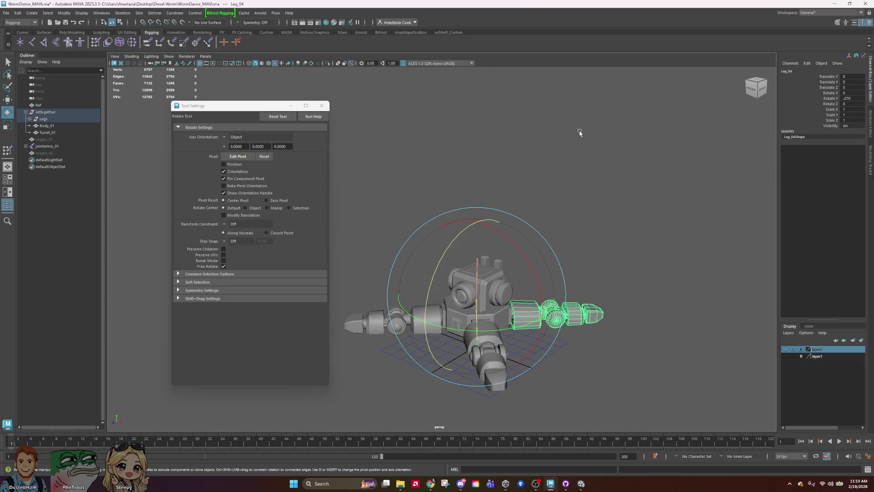
left_click(19, 22)
left_click(18, 25)
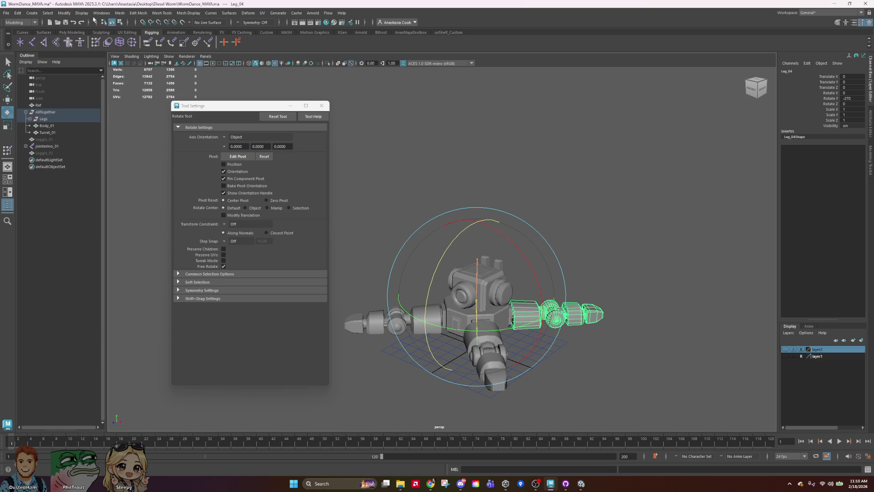
left_click(272, 14)
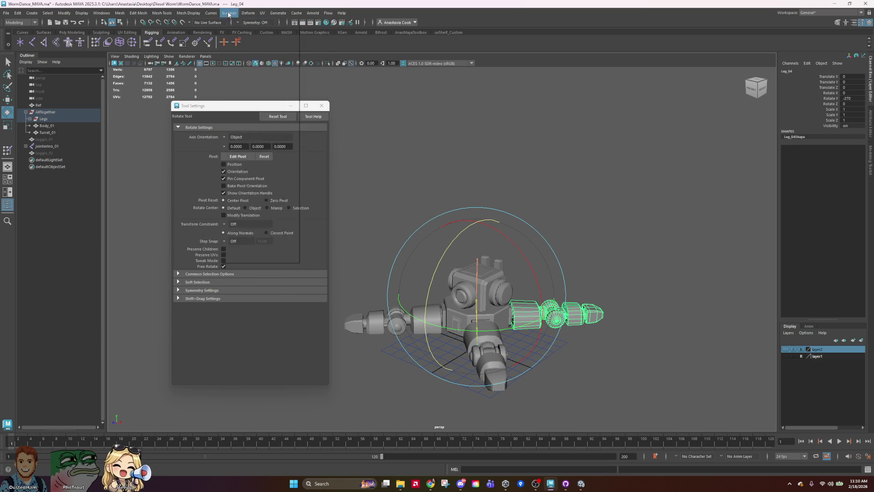
mouse_move(155, 17)
mouse_move(188, 14)
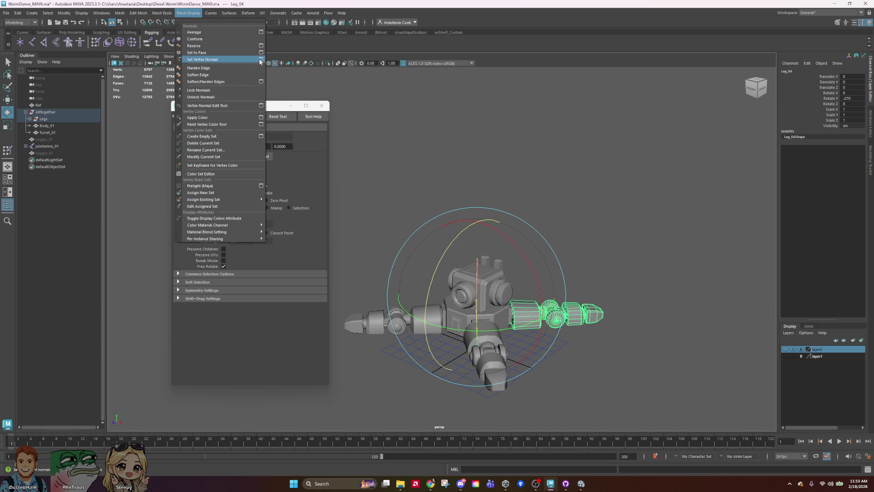
left_click(242, 33)
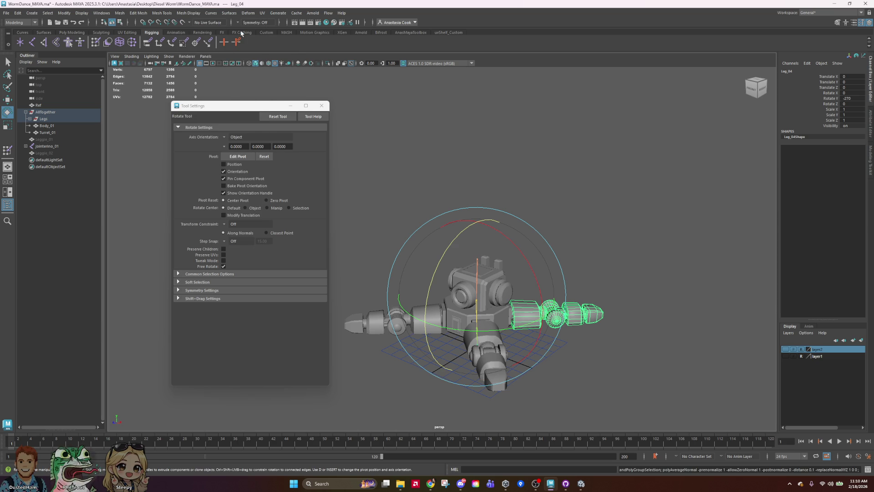
Select Turret_01 in Maya, minimize Maya, and turn Unity's Body_01 preview to a side view.
left_click(592, 235)
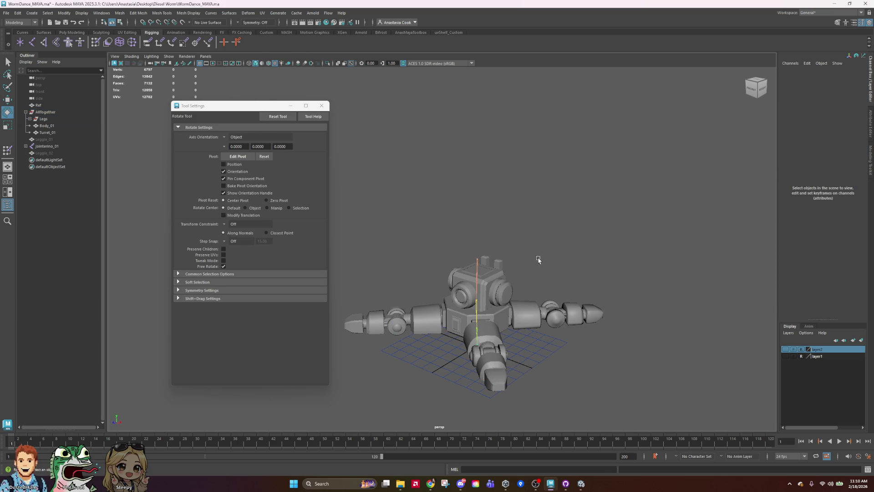
key("ctrl+z")
left_click(675, 301)
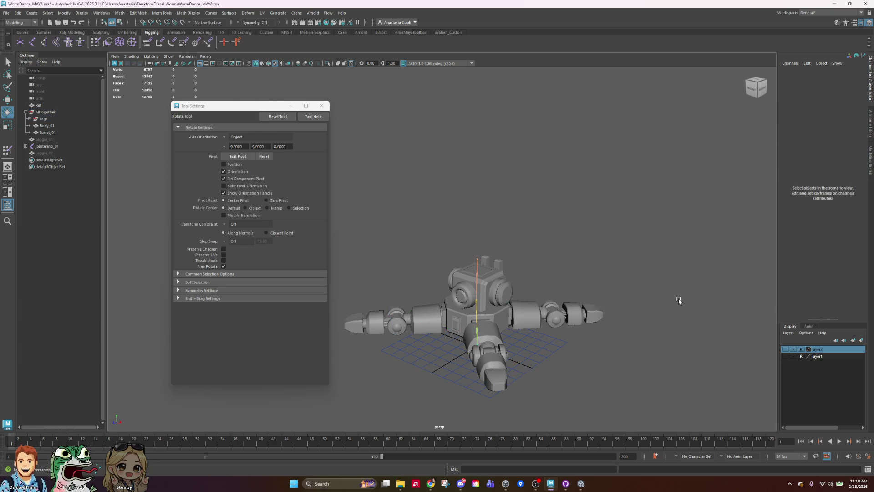
scroll(678, 299, "up", 3)
left_click(537, 306)
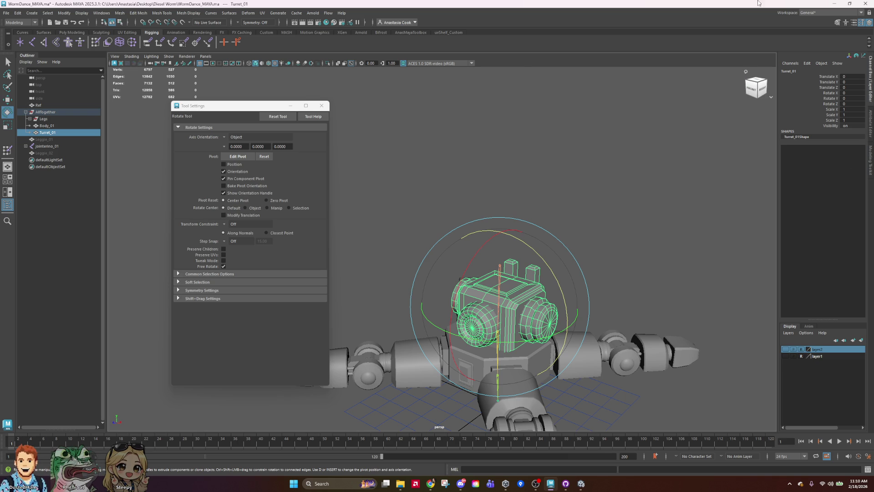
left_click(839, 3)
mouse_move(846, 433)
left_mouse_down()
mouse_move(818, 364)
mouse_move(820, 319)
left_mouse_up()
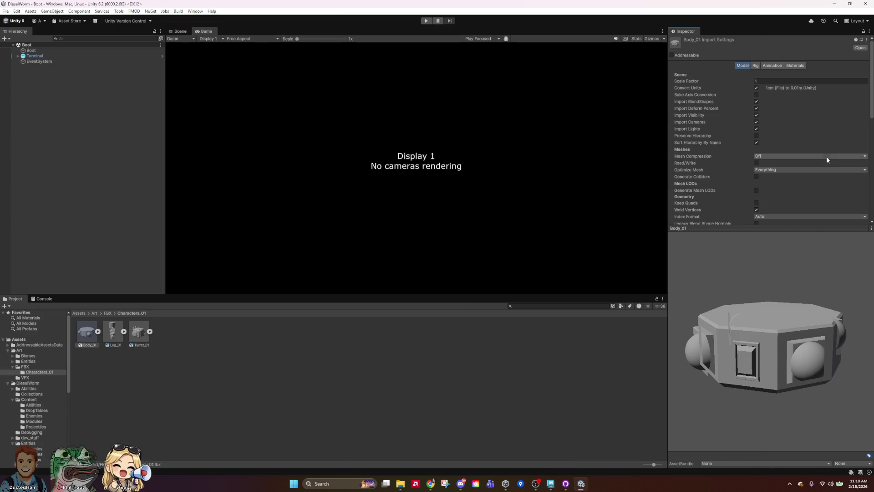
Select Body_01 and rotate its model preview to a top-down view.
left_click(794, 66)
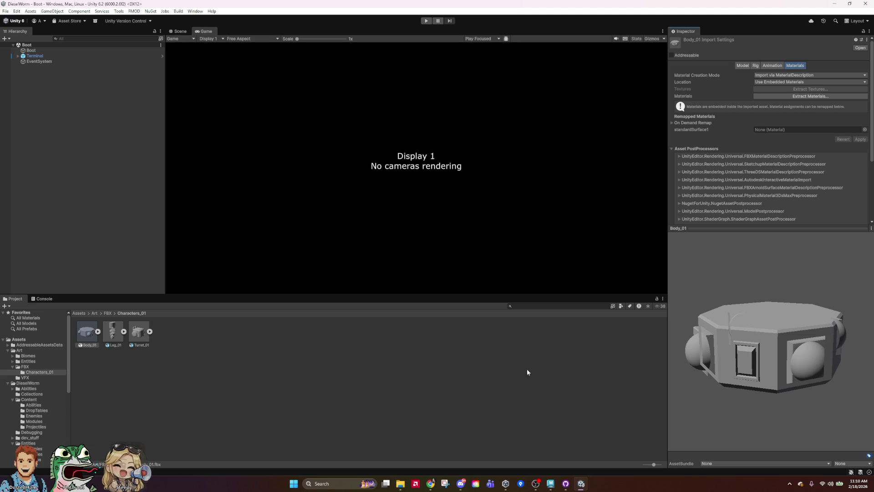
left_click(394, 373)
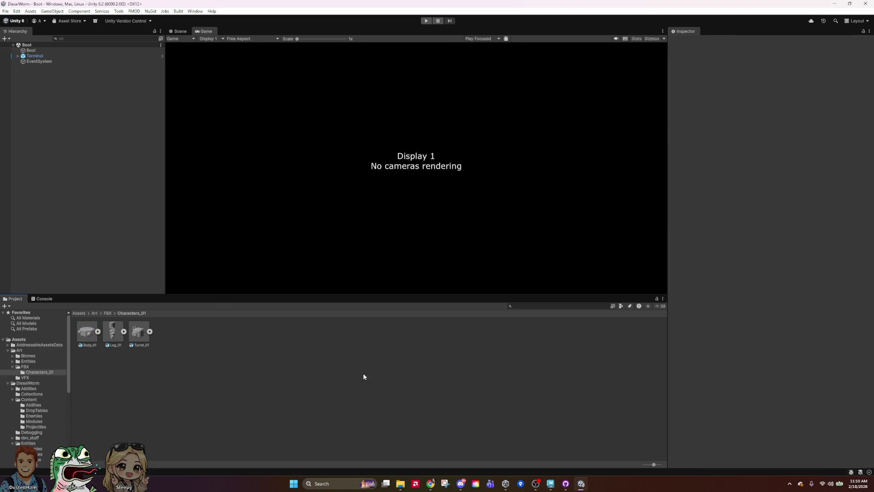
left_click(83, 339)
mouse_move(846, 365)
left_mouse_down()
mouse_move(842, 410)
mouse_move(682, 428)
mouse_move(841, 387)
mouse_move(821, 261)
mouse_move(840, 297)
mouse_move(824, 260)
left_mouse_up()
mouse_move(799, 370)
left_mouse_down()
mouse_move(837, 346)
mouse_move(787, 332)
mouse_move(854, 376)
mouse_move(7, 404)
left_mouse_up()
mouse_move(801, 401)
left_mouse_down()
mouse_move(833, 409)
mouse_move(851, 432)
mouse_move(813, 378)
left_mouse_up()
scroll(779, 176, "down", 2)
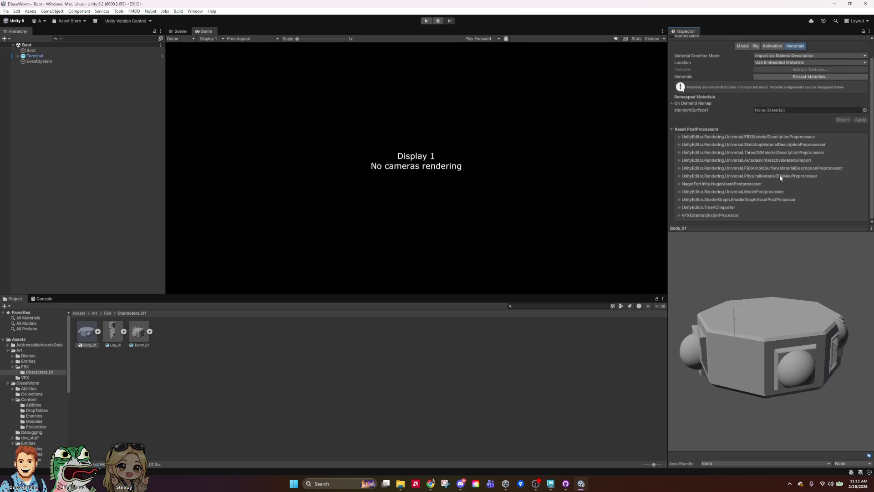
scroll(778, 176, "up", 2)
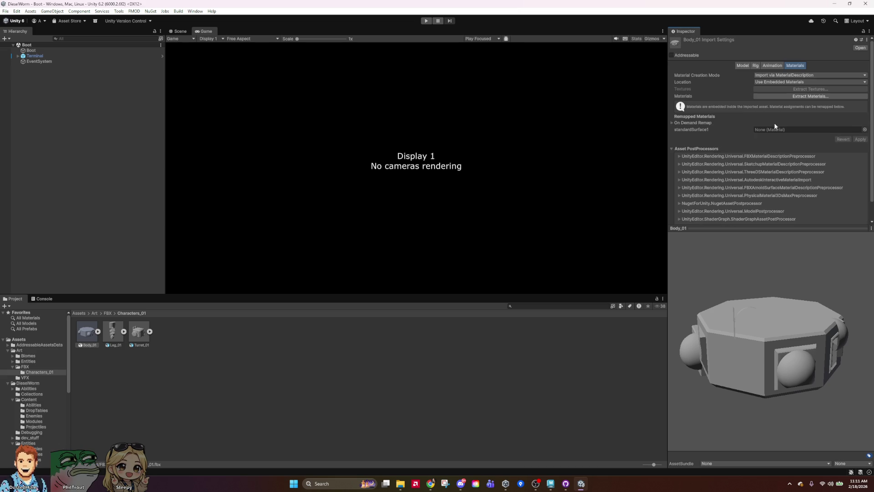
Remap Body_01's standardSurface1 material to Default-Diffuse and apply the change.
left_click(865, 130)
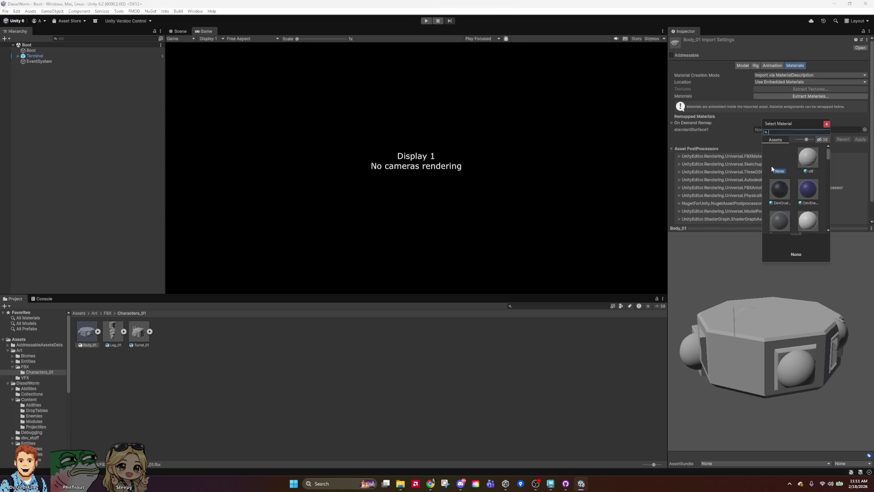
scroll(809, 162, "down", 5)
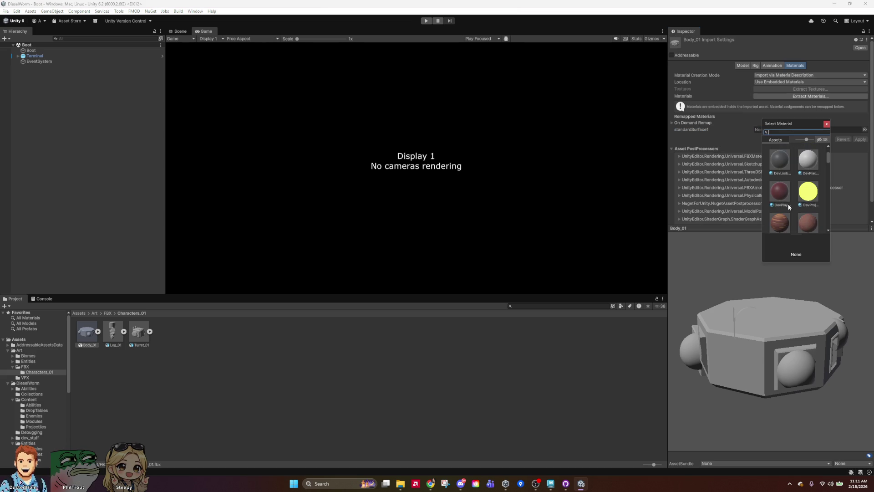
scroll(798, 197, "down", 1)
scroll(798, 197, "down", 4)
left_click_drag(828, 172, 821, 153)
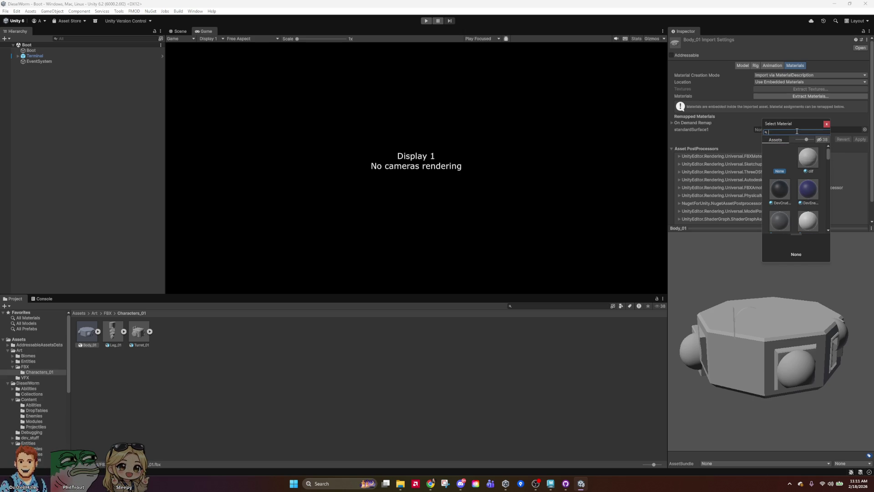
type("dif")
left_click(812, 158)
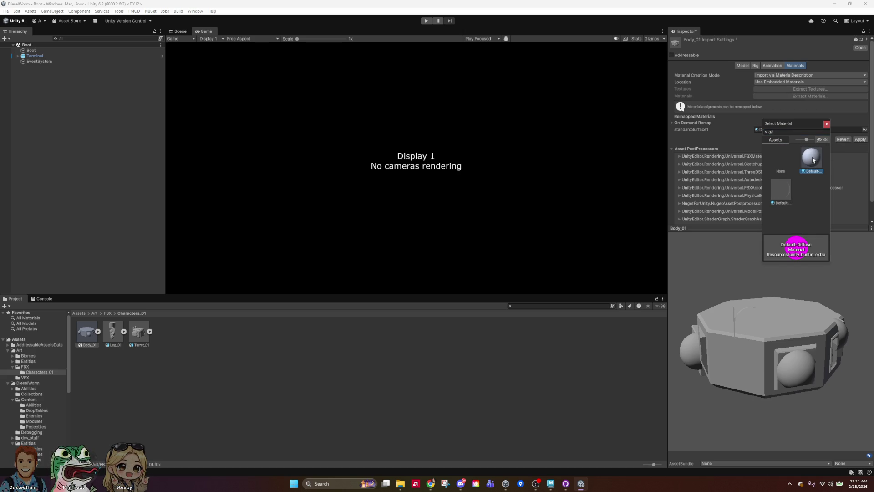
left_click(814, 161)
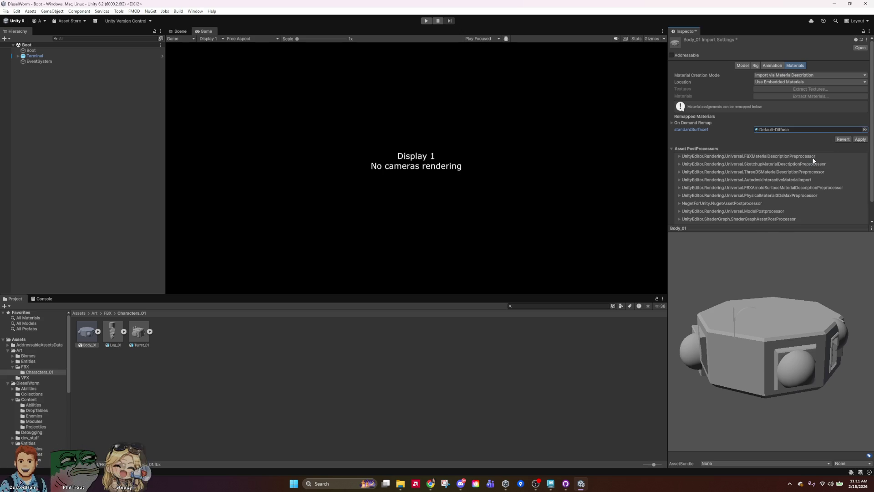
left_click(861, 140)
Remap Leg_01's standardSurface1 to Default-Diffuse and apply.
left_click(109, 336)
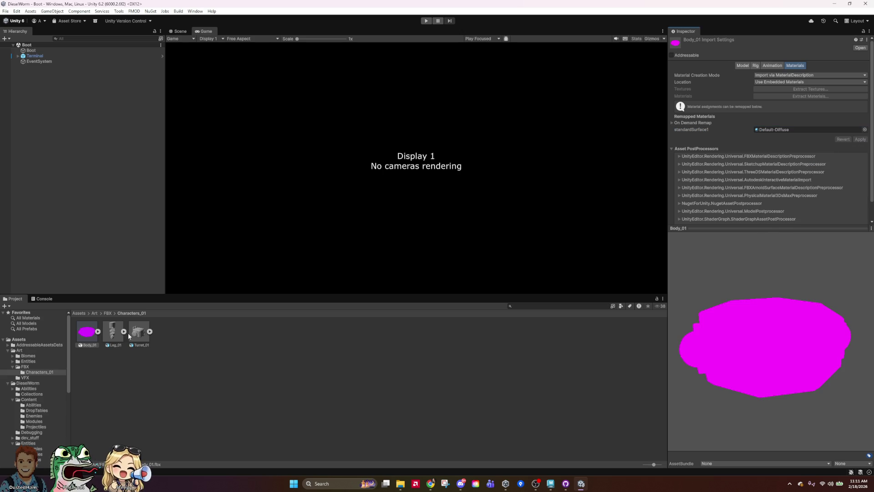
left_click(865, 129)
type("diff")
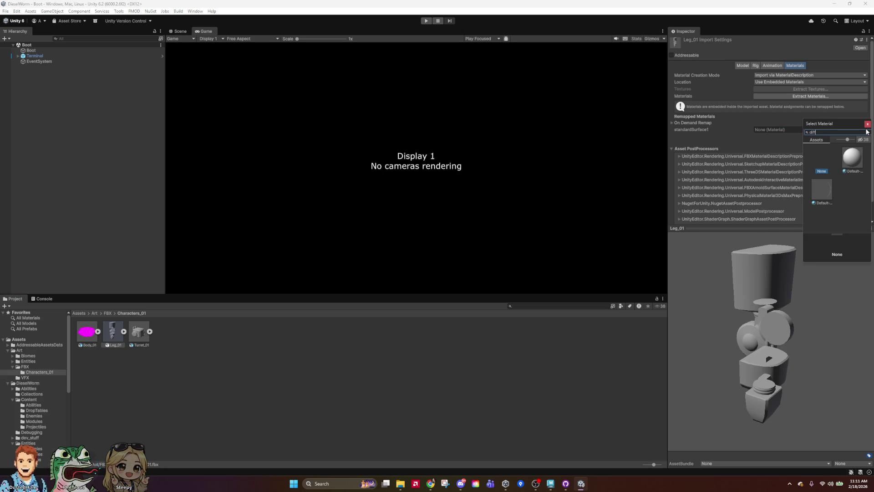
left_click(853, 161)
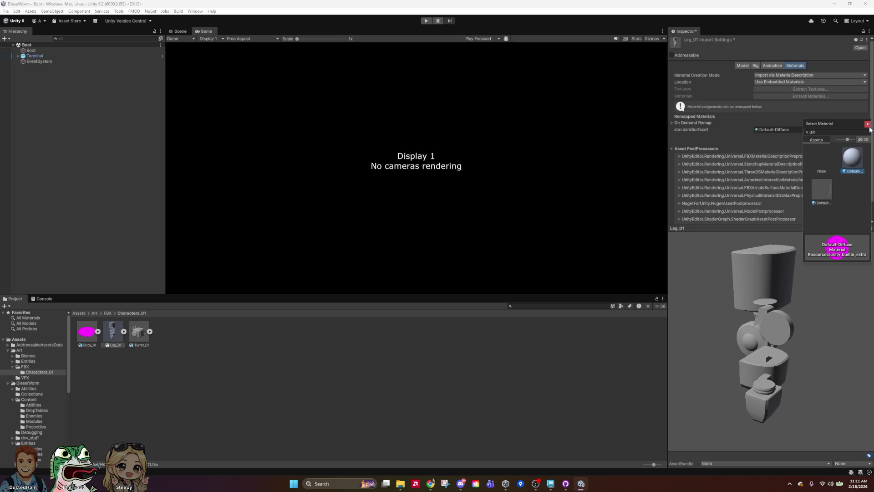
left_click(868, 125)
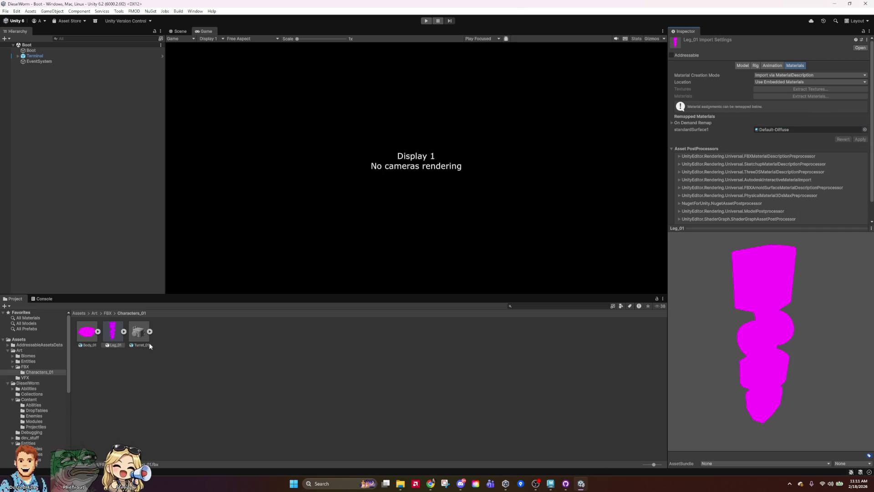
Remap Turret_01's standardSurface1 to Default-Diffuse and apply.
left_click(139, 333)
left_click(865, 130)
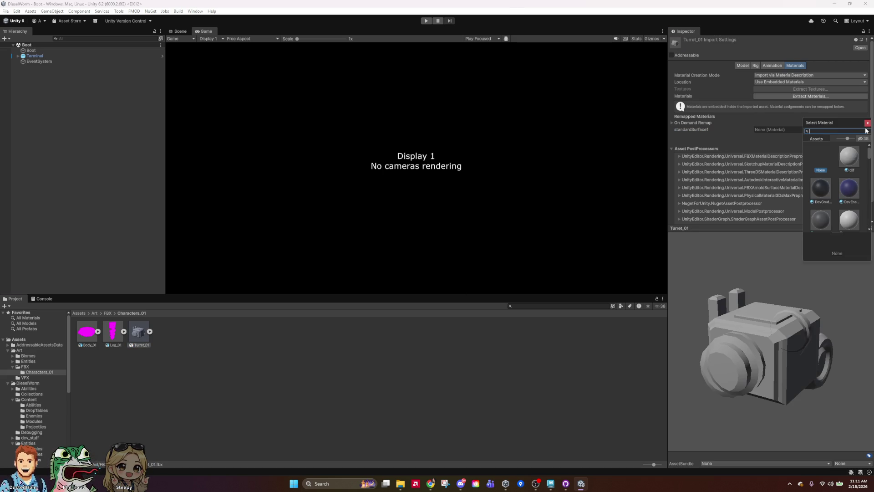
type("diff")
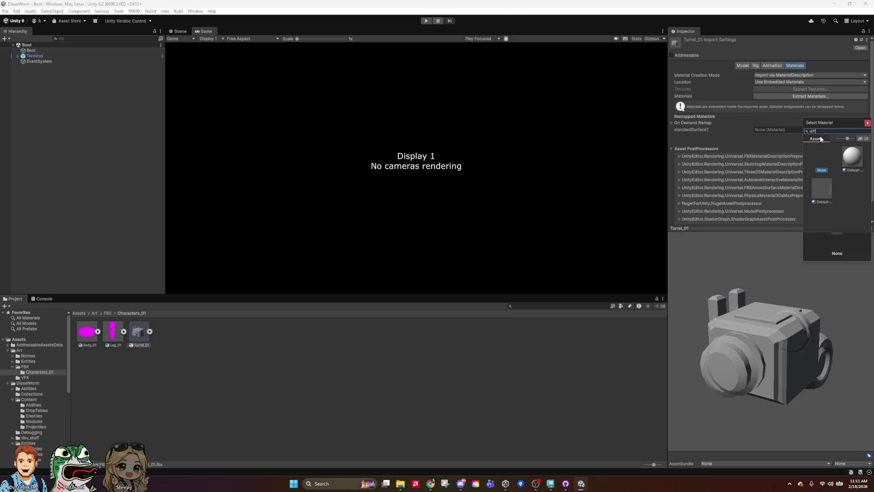
left_click(851, 157)
left_click(869, 124)
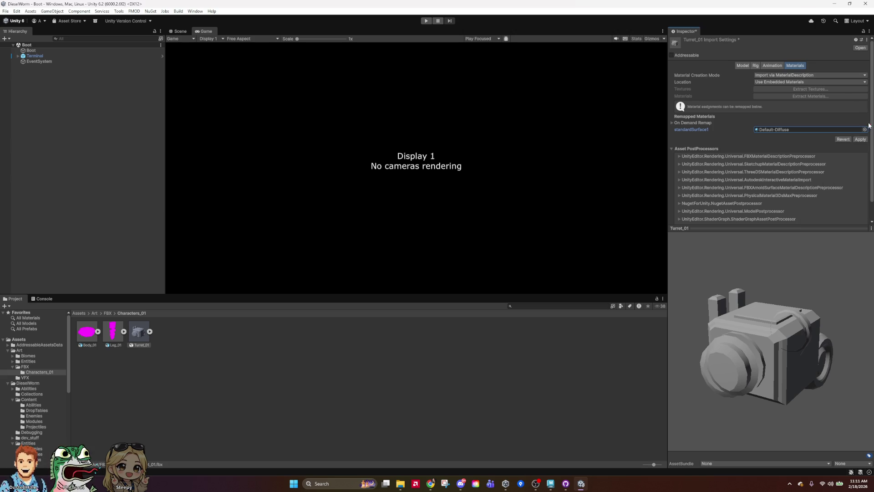
left_click(865, 141)
Reselect Body_01, Leg_01 and Turret_01 to check their remapped materials.
left_click(309, 402)
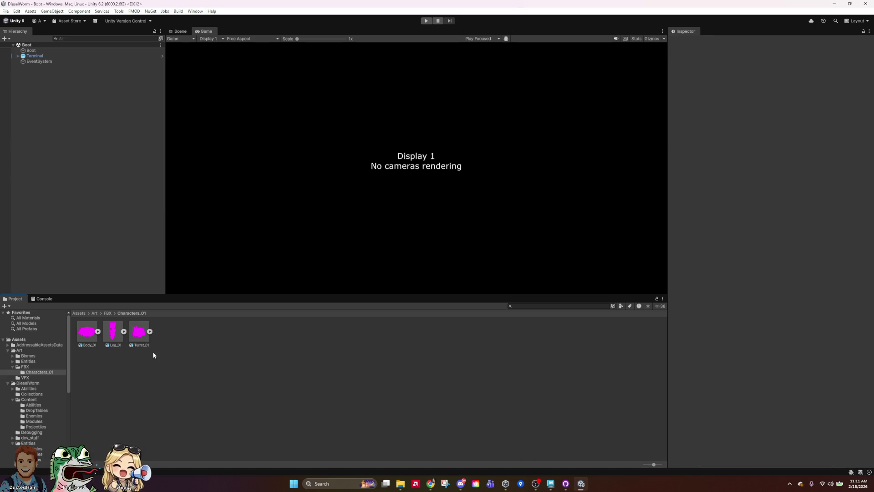
left_click(83, 336)
left_click(123, 334)
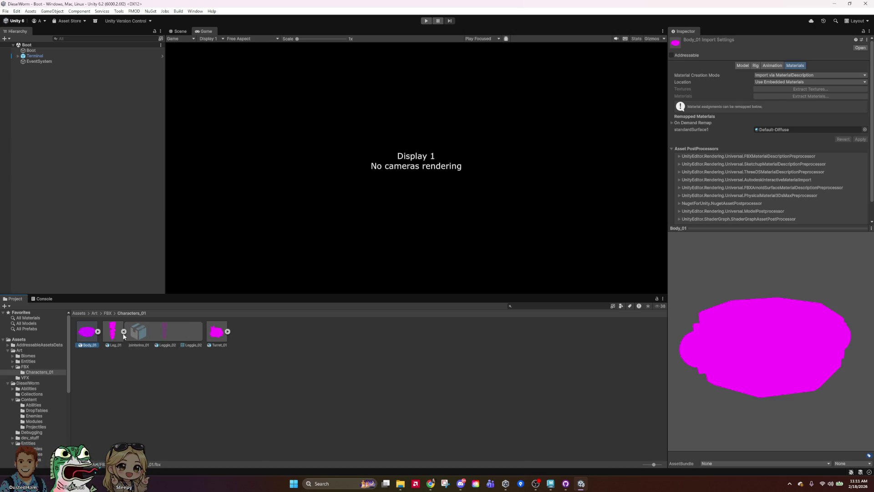
left_click(123, 334)
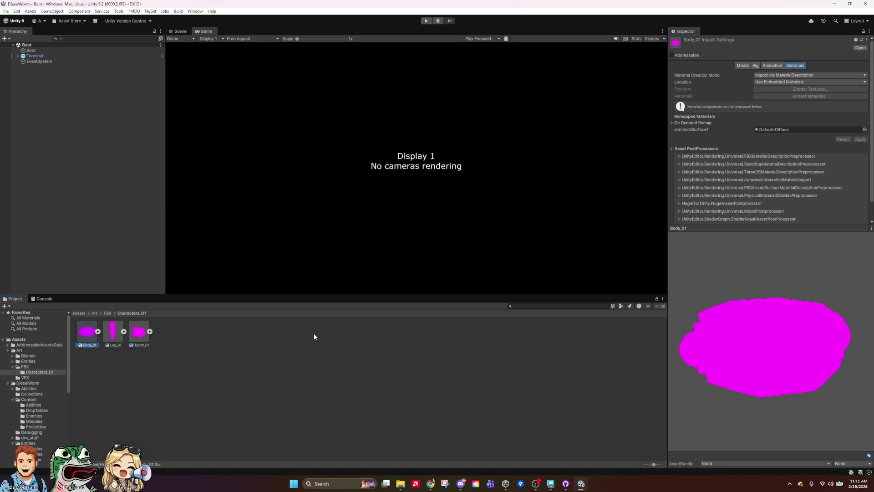
left_click(313, 335)
left_click(136, 331)
Create a new material in the Characters_01 folder.
right_click(135, 330)
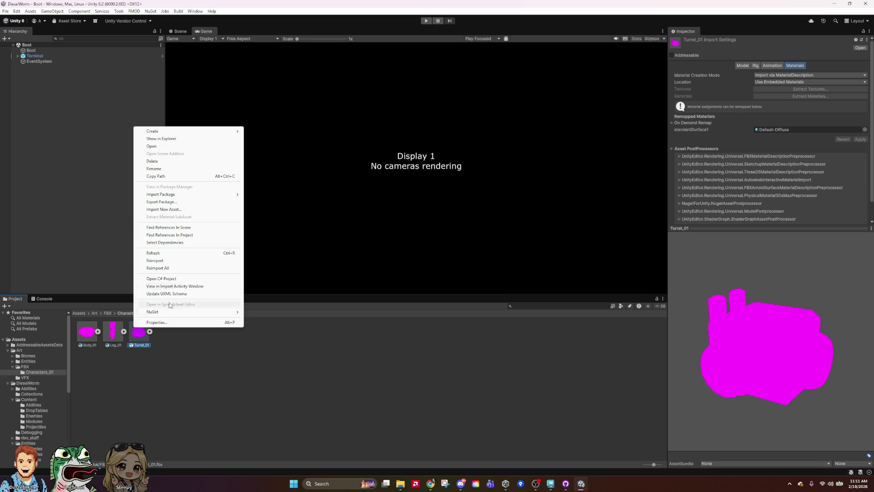
mouse_move(185, 132)
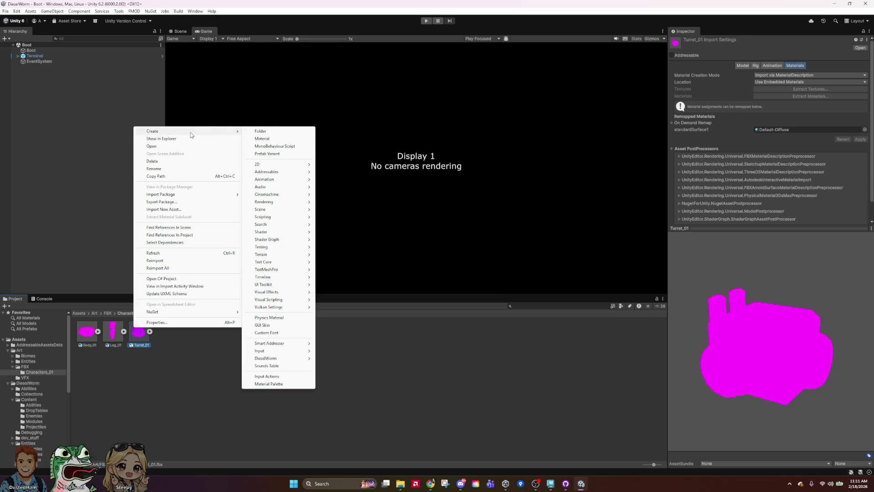
left_click(269, 139)
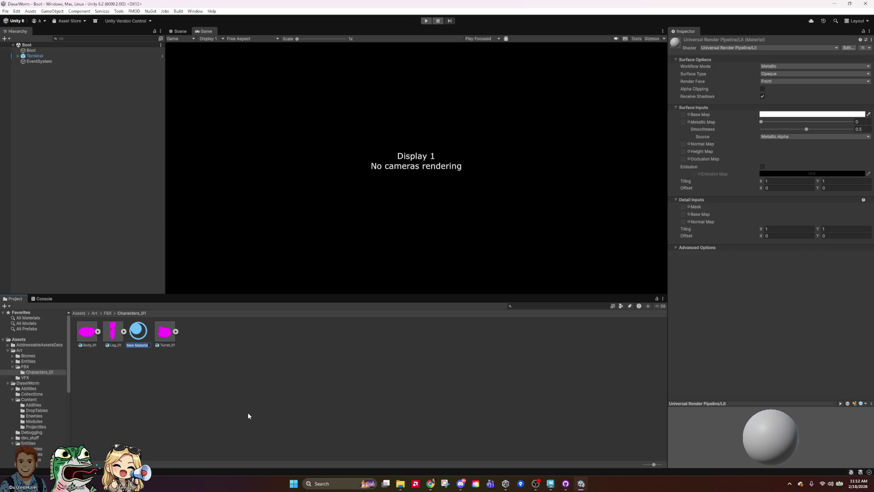
key("Return")
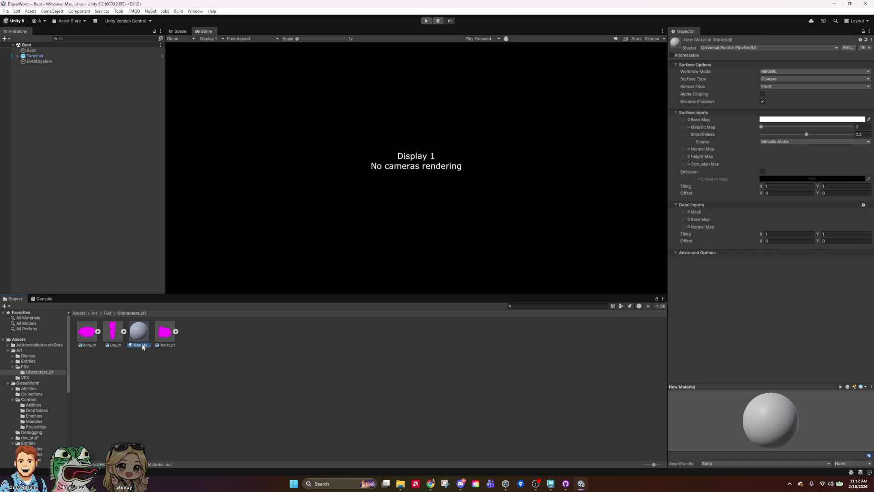
Rename the new material to Character_MAT_01.
right_click(143, 347)
left_click(185, 188)
type("Chai")
type("racter")
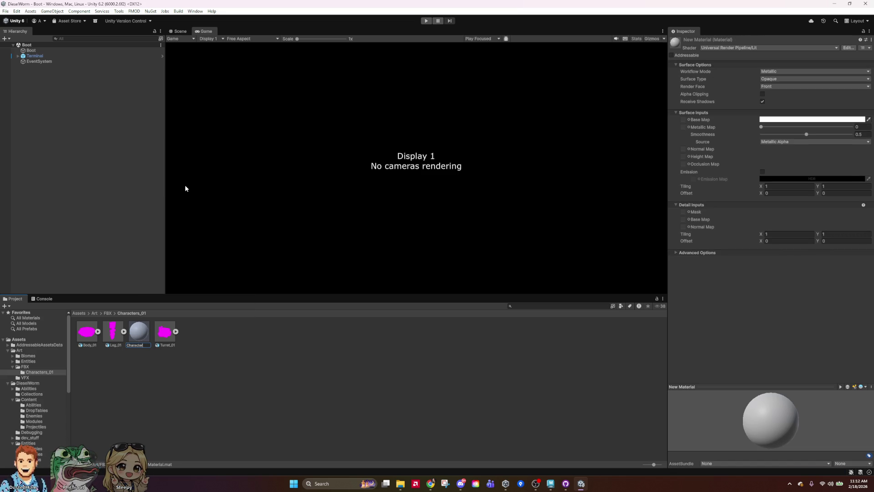
type("T_")
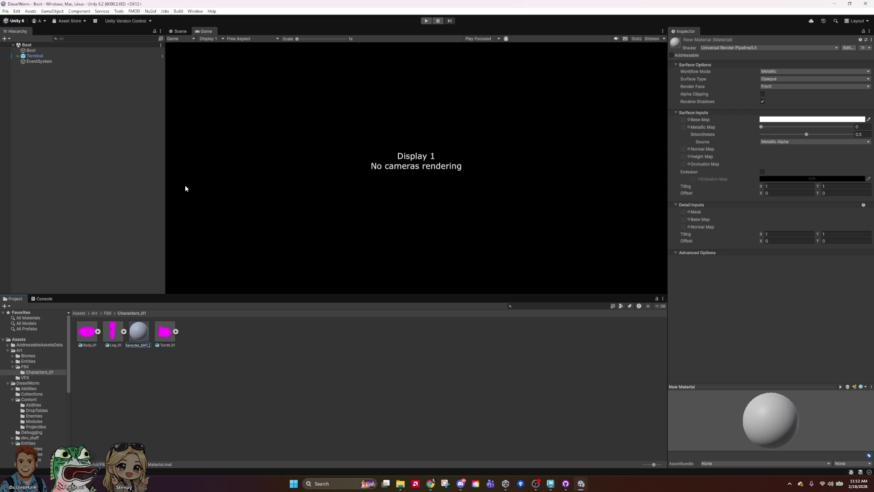
type("1")
key("Return")
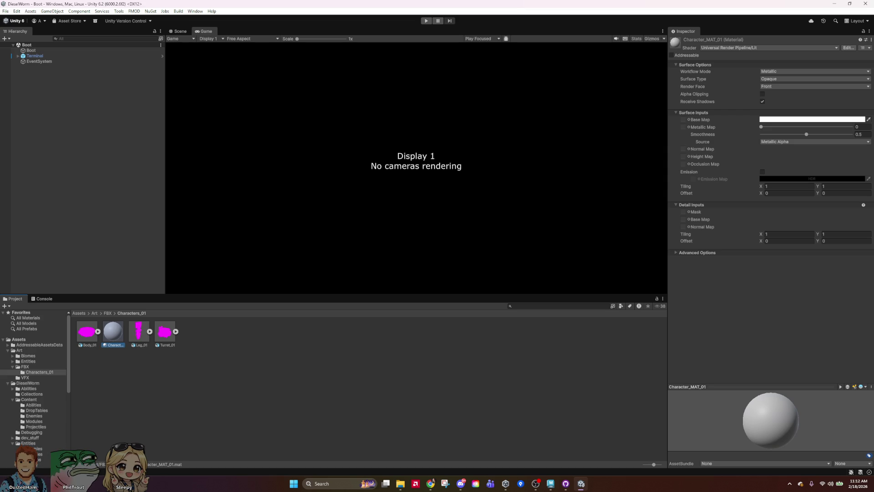
left_click(88, 341)
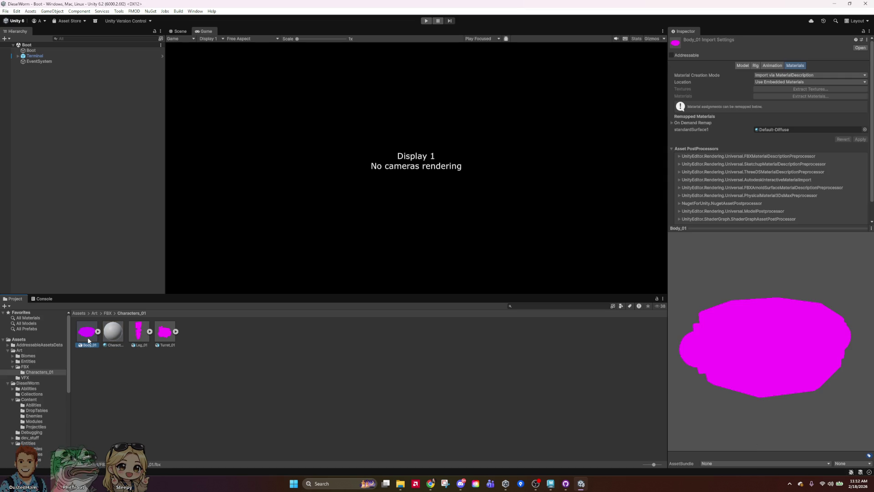
Assign Character_MAT_01 to Body_01's standardSurface1 and apply the remap.
left_click(864, 130)
type("chara")
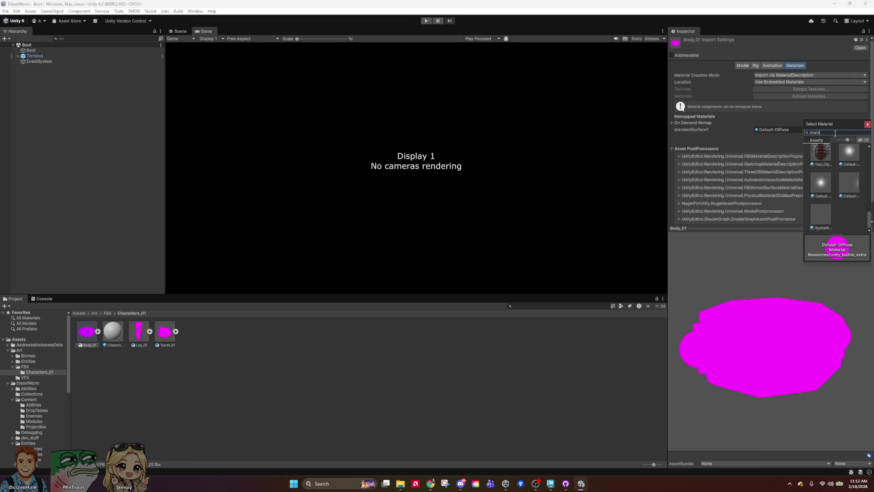
type("c")
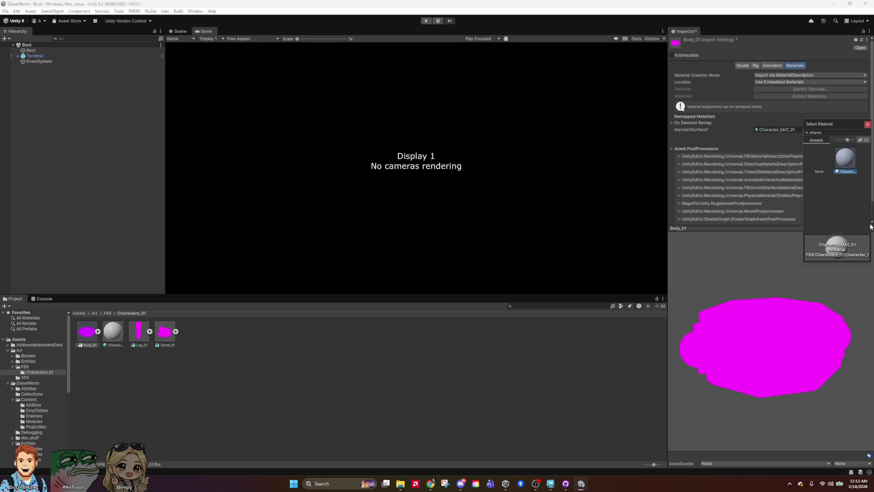
double_click(844, 165)
left_click(861, 139)
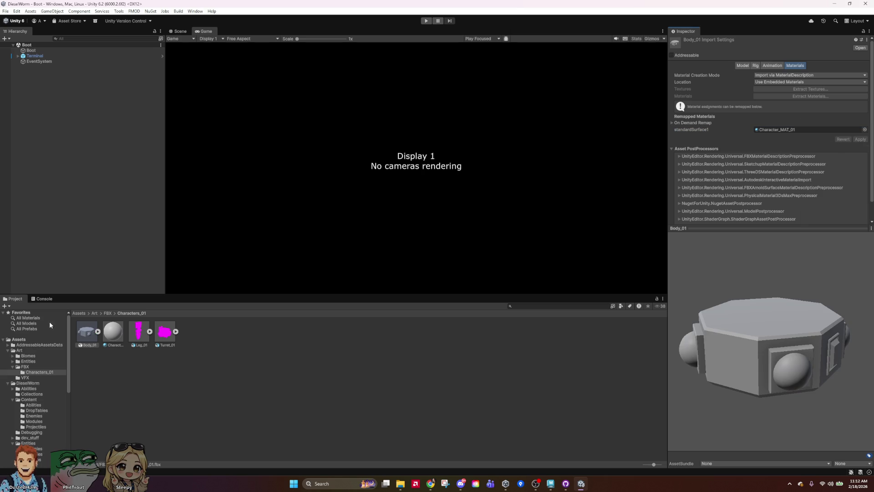
mouse_move(701, 373)
left_mouse_down()
mouse_move(790, 335)
mouse_move(774, 337)
left_mouse_up()
Give Leg_01 and Turret_01 the Character_MAT_01 material and apply each remap.
mouse_move(136, 331)
left_mouse_down()
mouse_move(760, 303)
mouse_move(132, 332)
mouse_move(774, 129)
mouse_move(846, 130)
left_mouse_up()
left_click(859, 138)
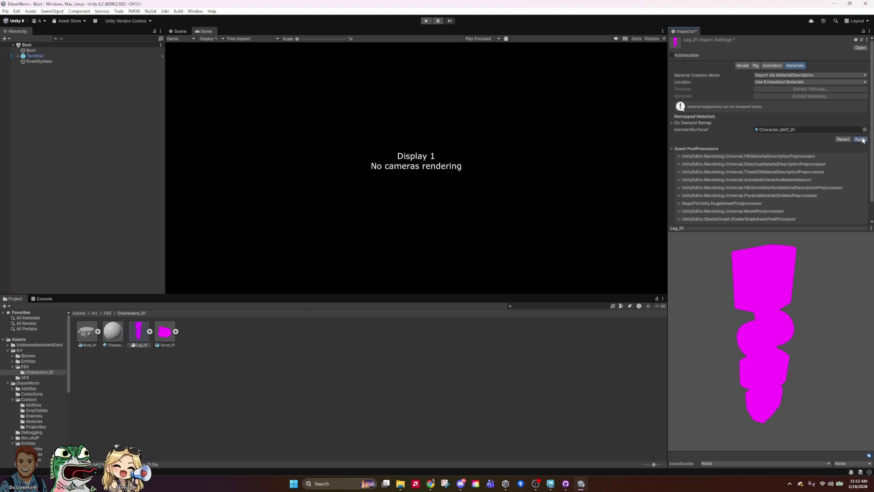
left_click(167, 337)
left_click_drag(797, 110, 793, 130)
left_click(860, 139)
mouse_move(773, 346)
left_mouse_down()
mouse_move(752, 218)
mouse_move(782, 320)
mouse_move(857, 288)
mouse_move(801, 373)
mouse_move(727, 418)
left_mouse_up()
left_click(294, 359)
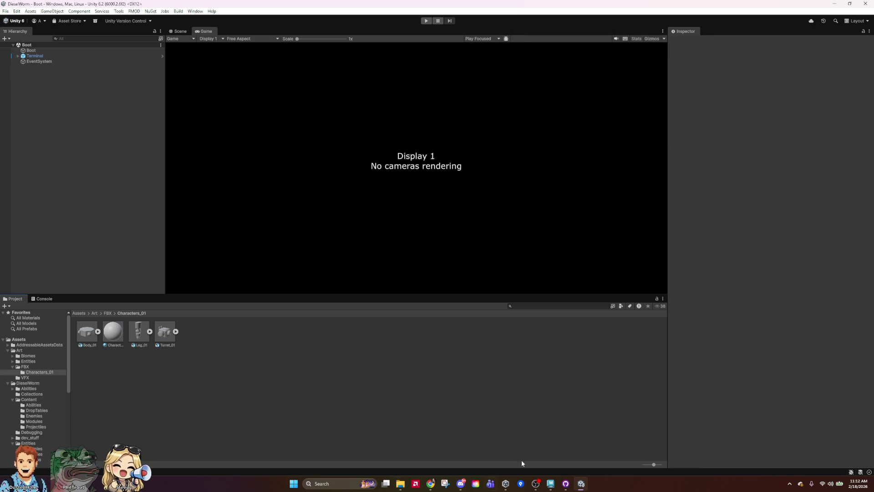
left_click(566, 484)
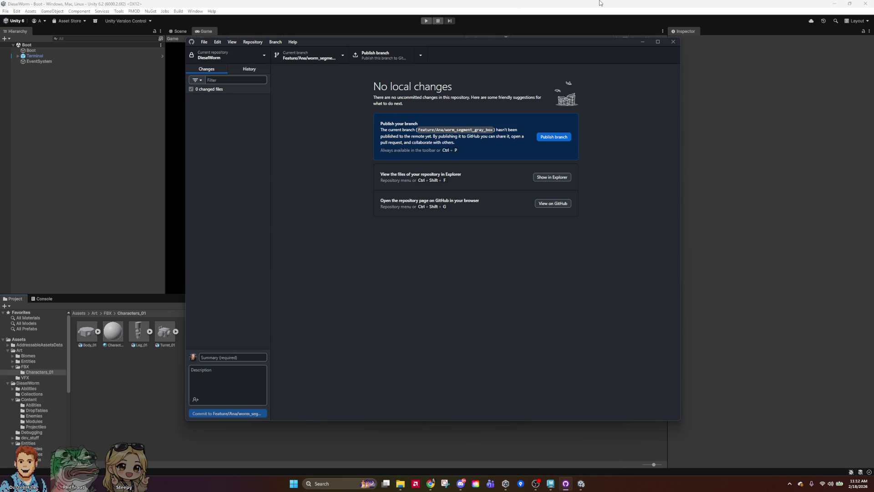
left_click(581, 484)
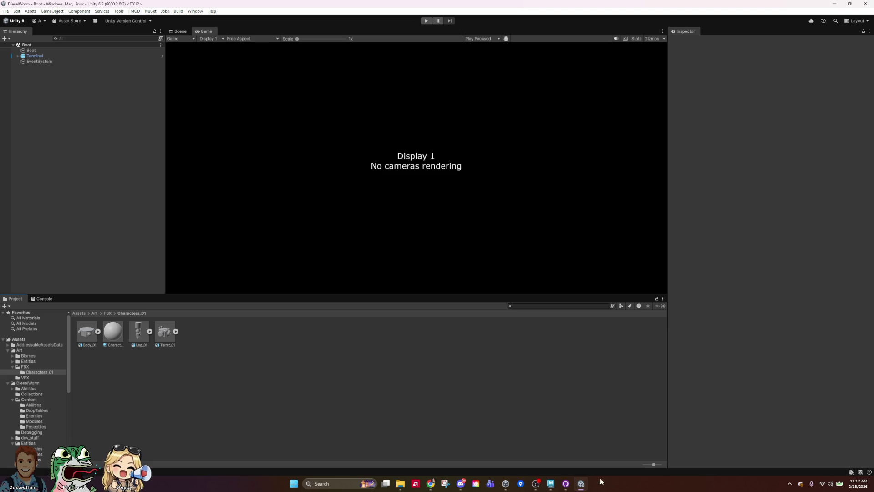
left_click(565, 486)
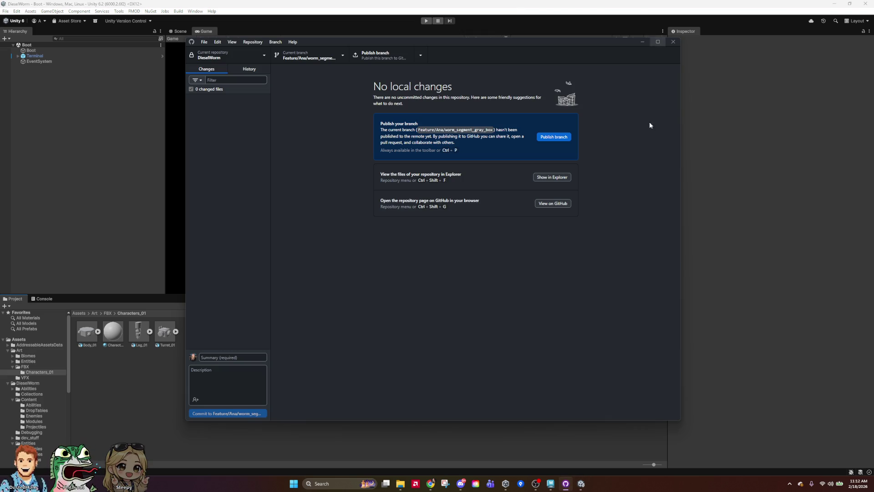
left_click(551, 484)
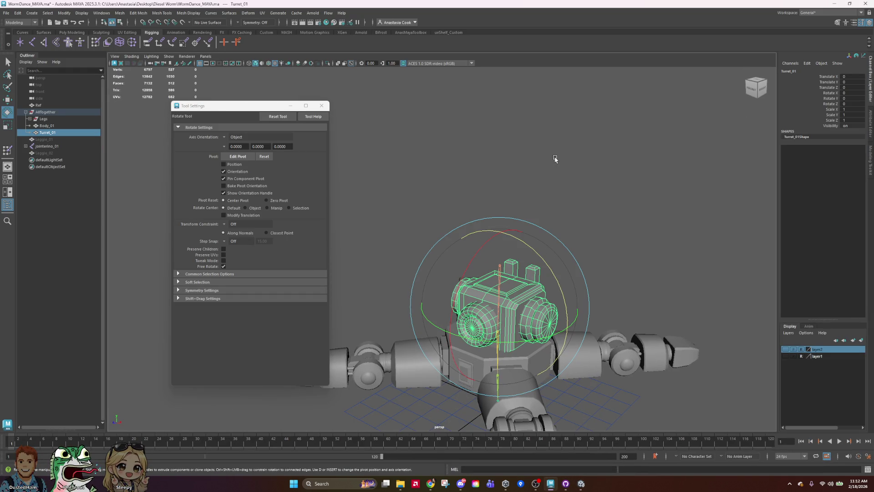
left_click(554, 162)
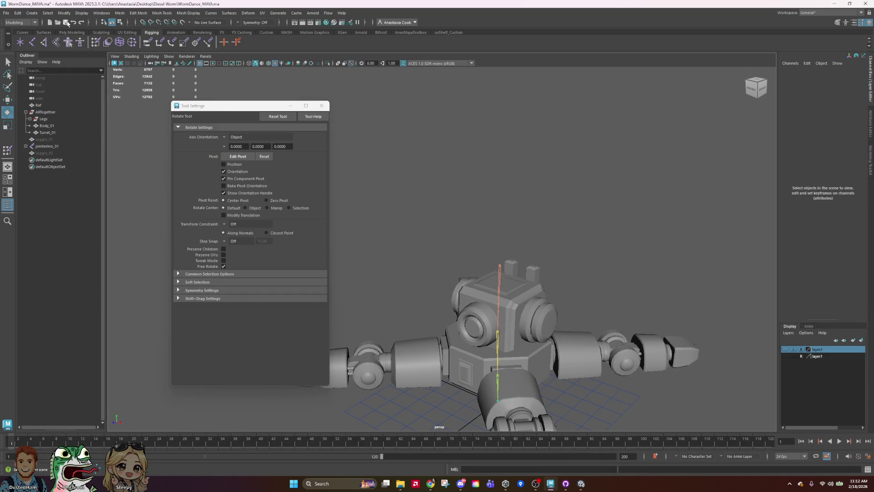
left_click(836, 3)
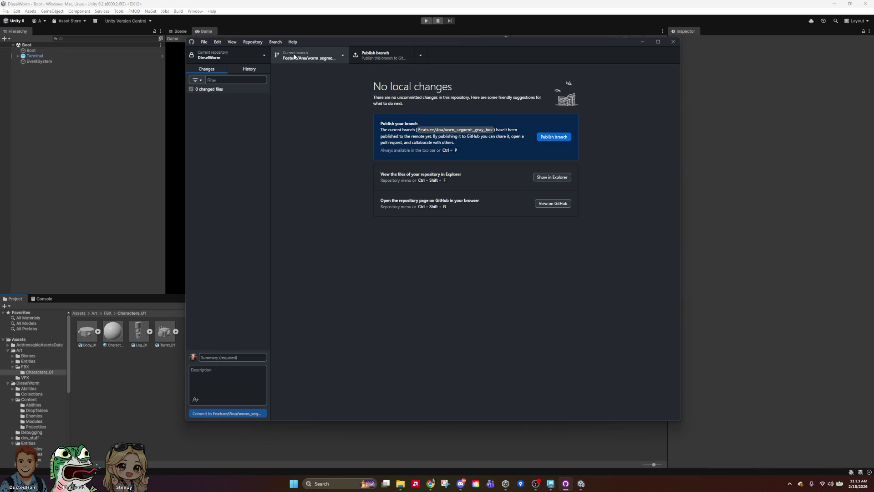
left_click(586, 3)
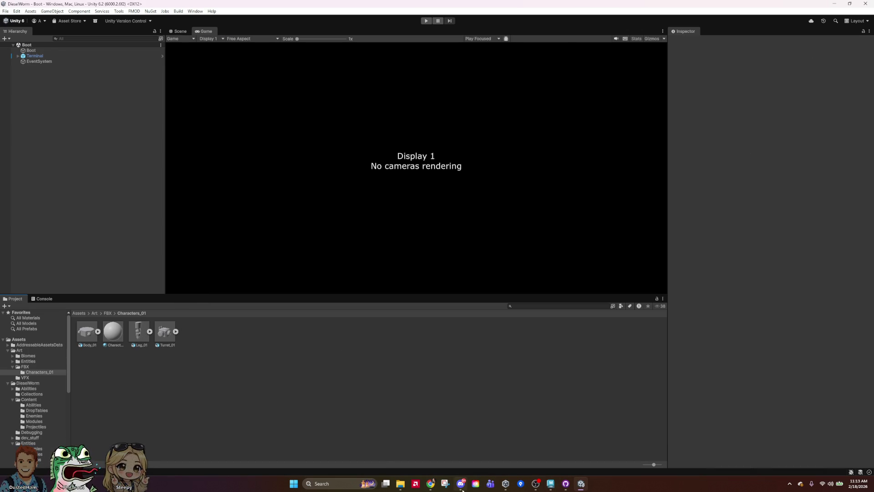
mouse_move(549, 486)
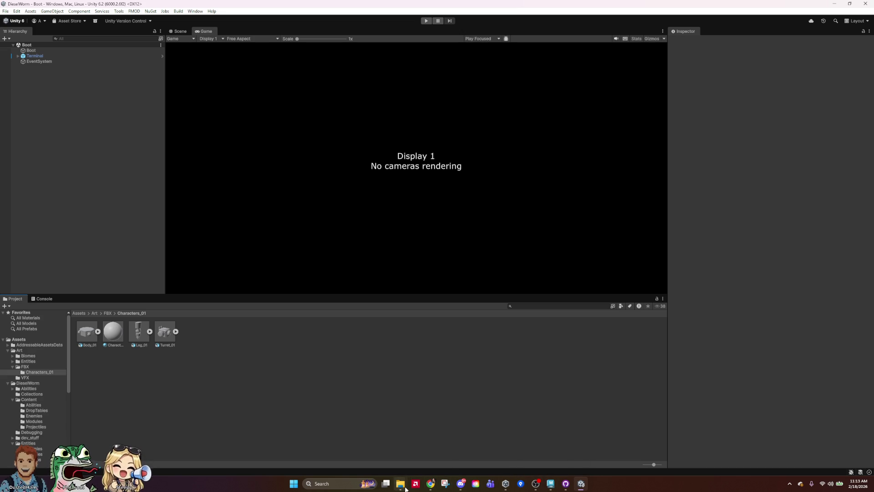
mouse_move(405, 488)
mouse_move(389, 450)
left_click(426, 450)
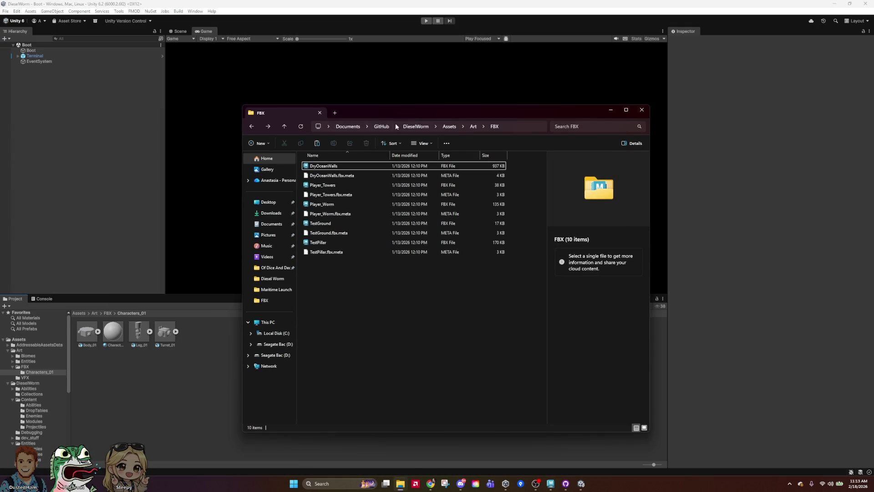
left_click(346, 127)
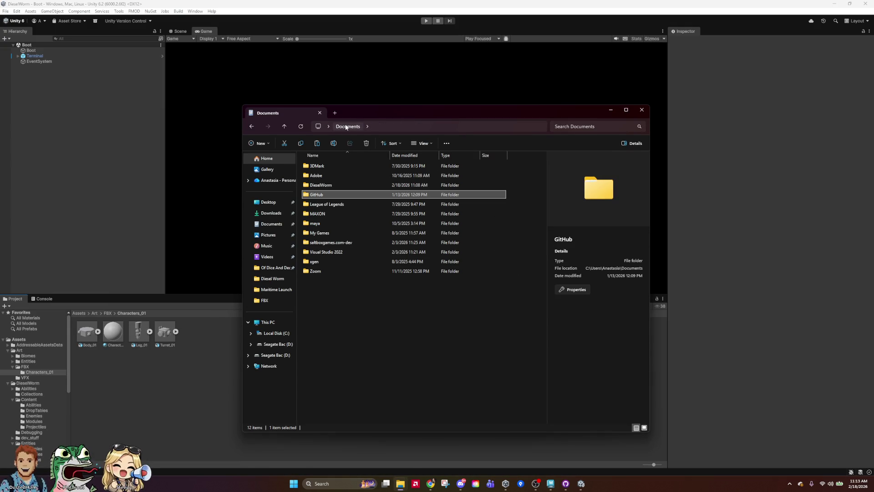
left_click(323, 186)
double_click(328, 194)
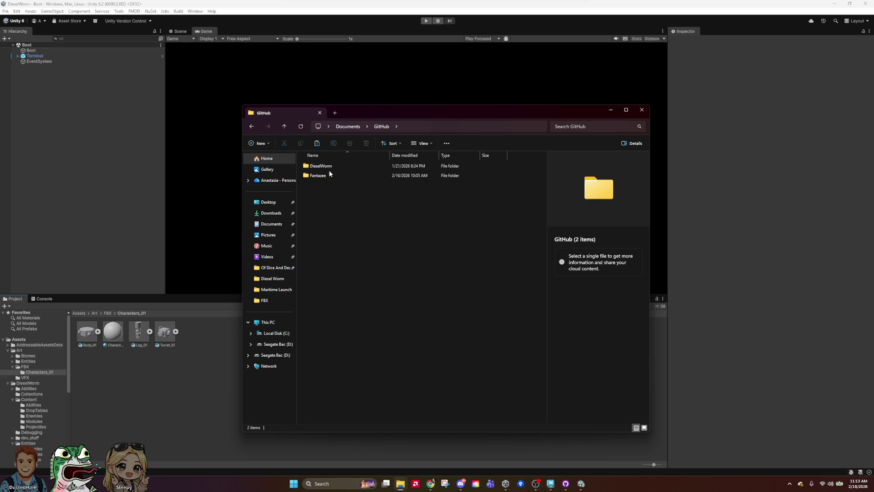
double_click(330, 175)
double_click(328, 178)
double_click(330, 177)
double_click(330, 185)
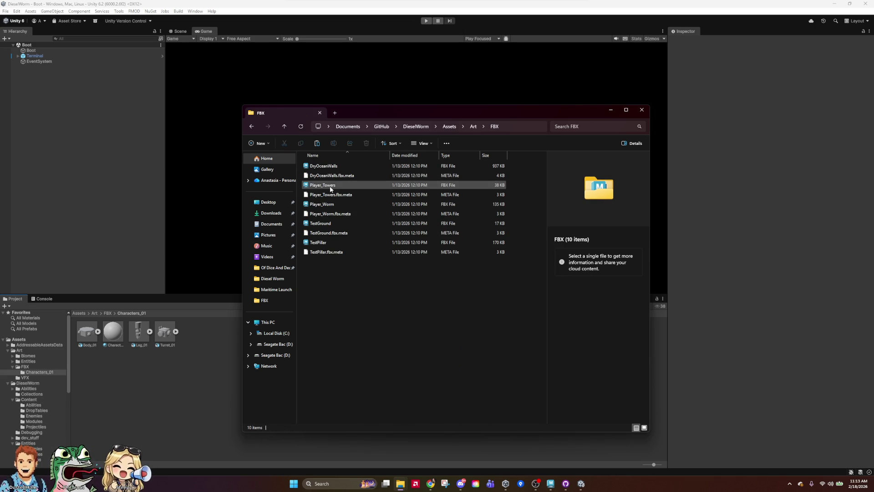
right_click(382, 315)
left_click(347, 287)
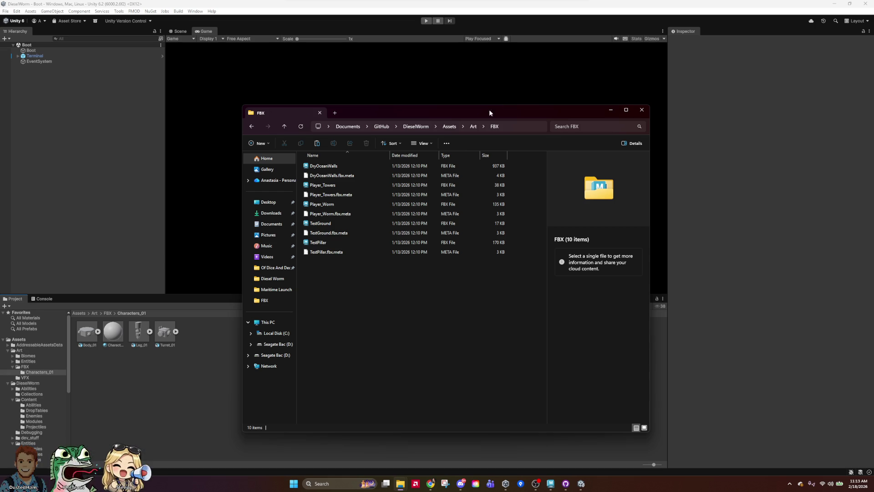
left_click(382, 126)
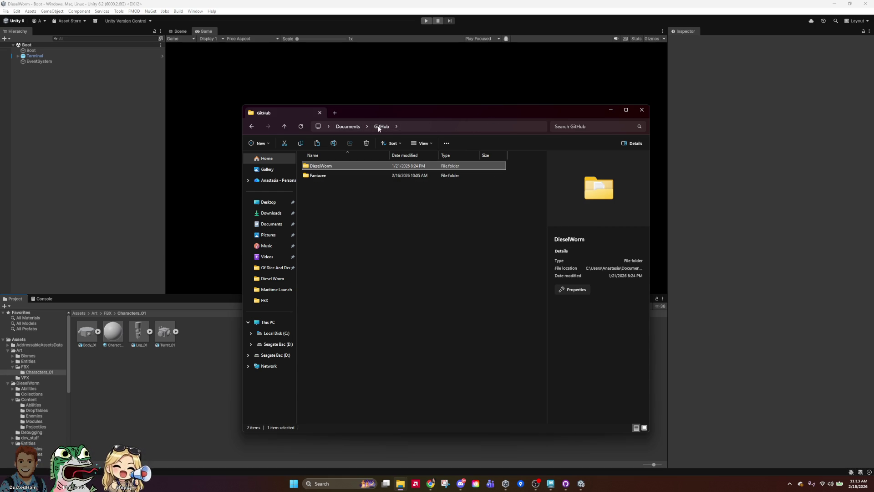
left_click(348, 127)
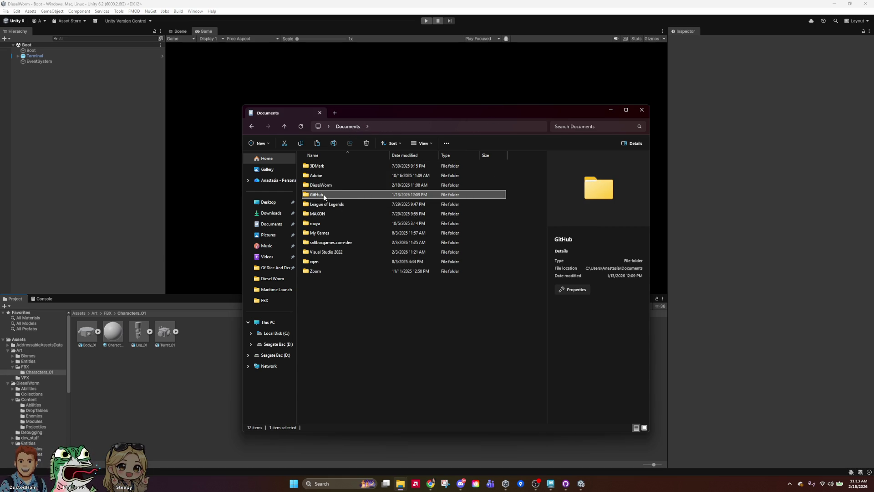
key("alt+F4")
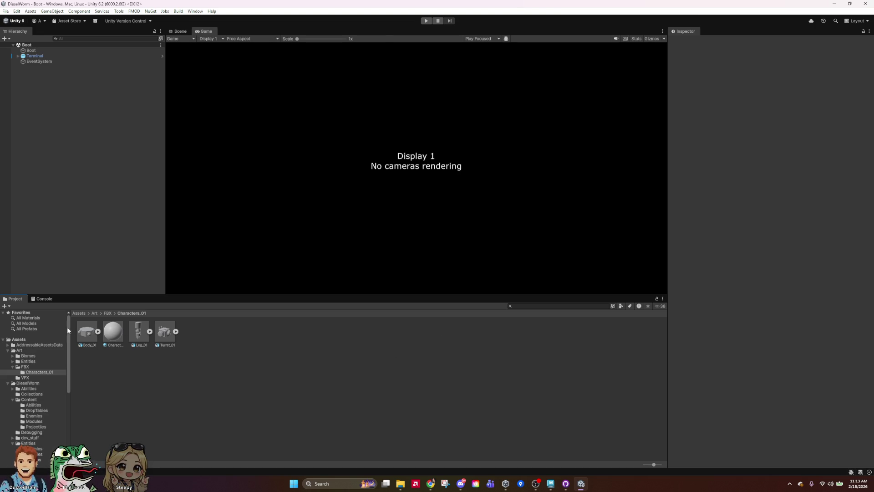
Select the four character assets and open GitHub/DieselWorm/Assets/Art/FBX in File Explorer.
left_click(167, 340)
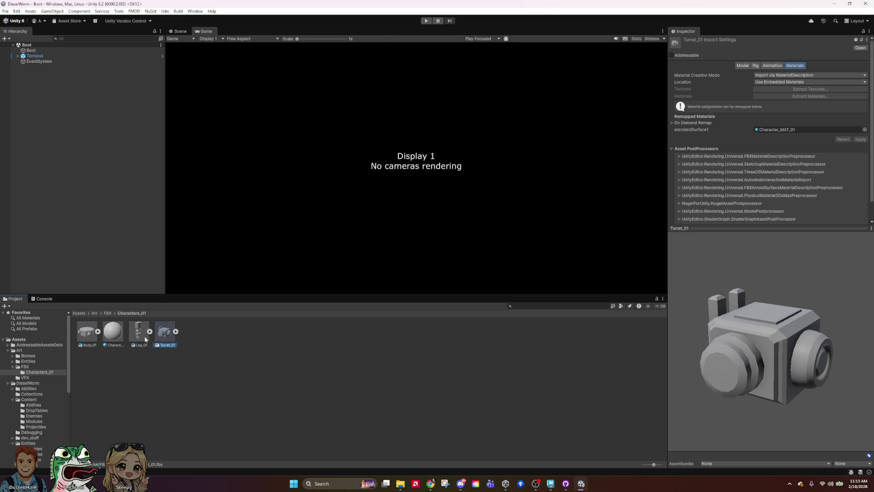
left_click(89, 336, "shift")
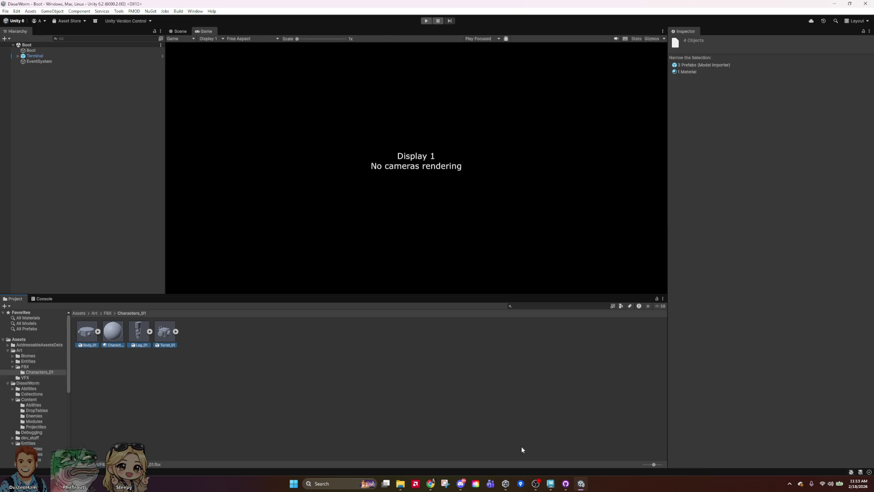
mouse_move(400, 483)
left_click(426, 451)
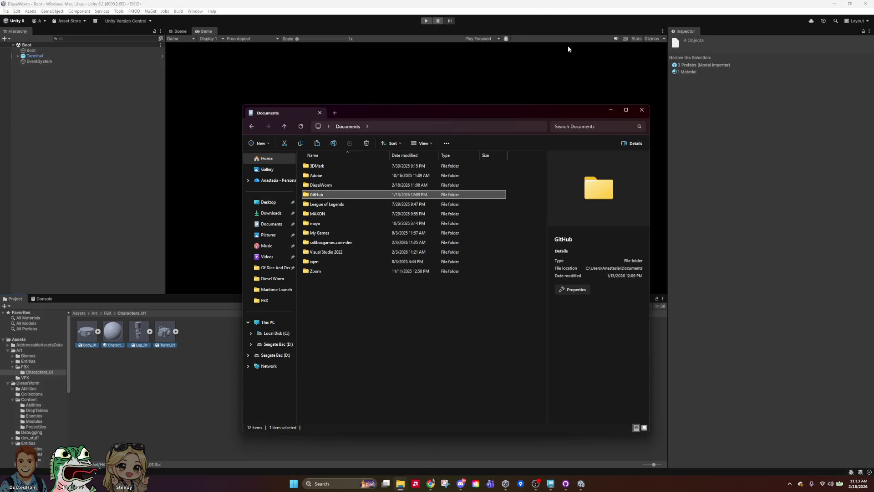
double_click(324, 196)
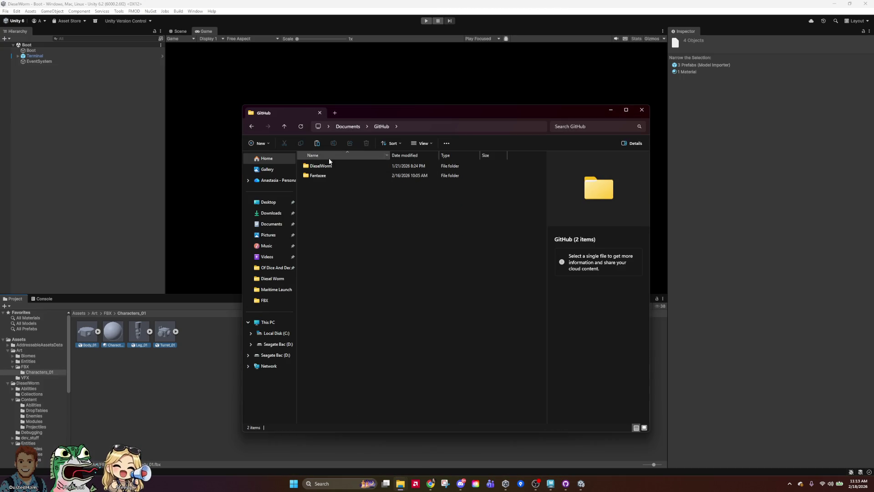
double_click(329, 167)
double_click(335, 177)
double_click(335, 178)
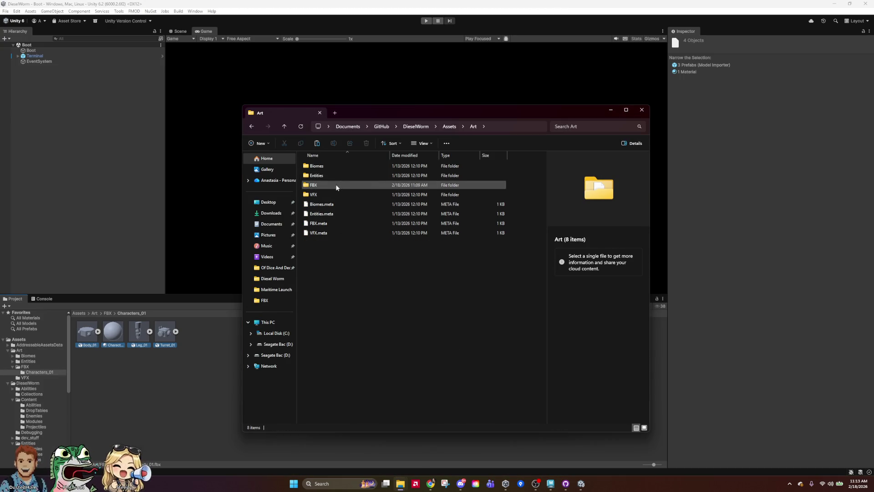
double_click(316, 184)
Paste the worm FBX files into the FBX folder, delete them again, and return to Unity.
right_click(357, 295)
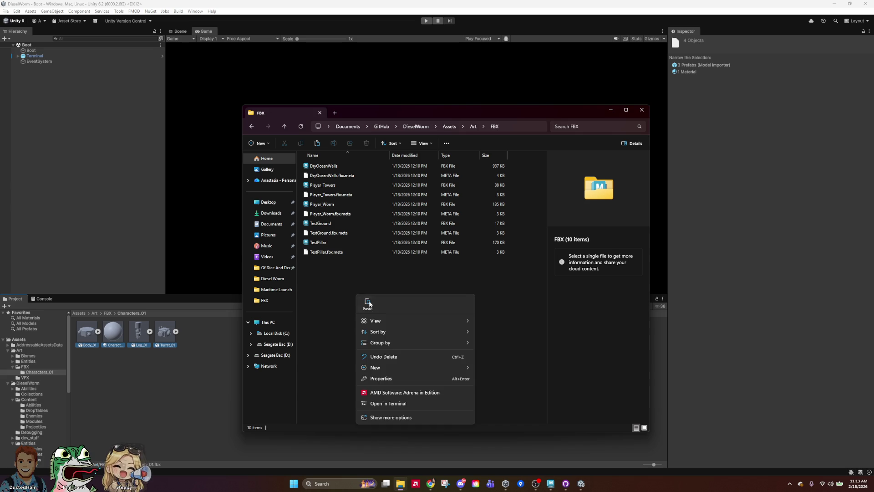
left_click(418, 281)
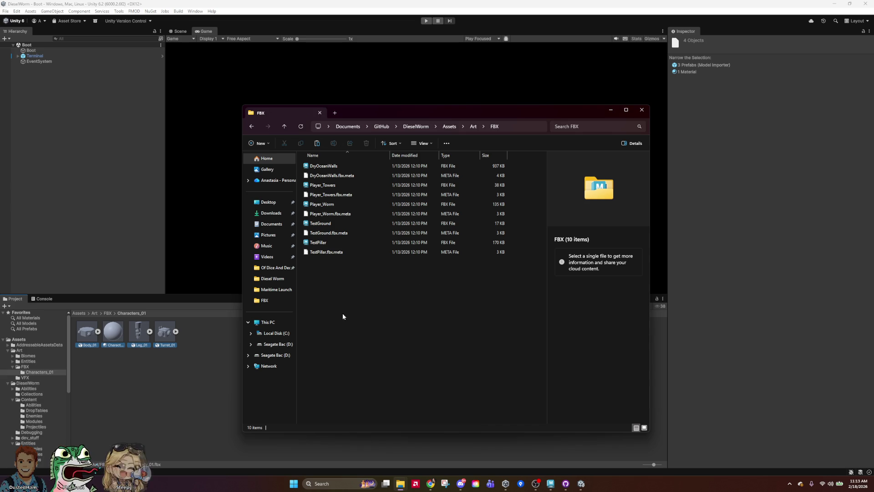
left_click(107, 313)
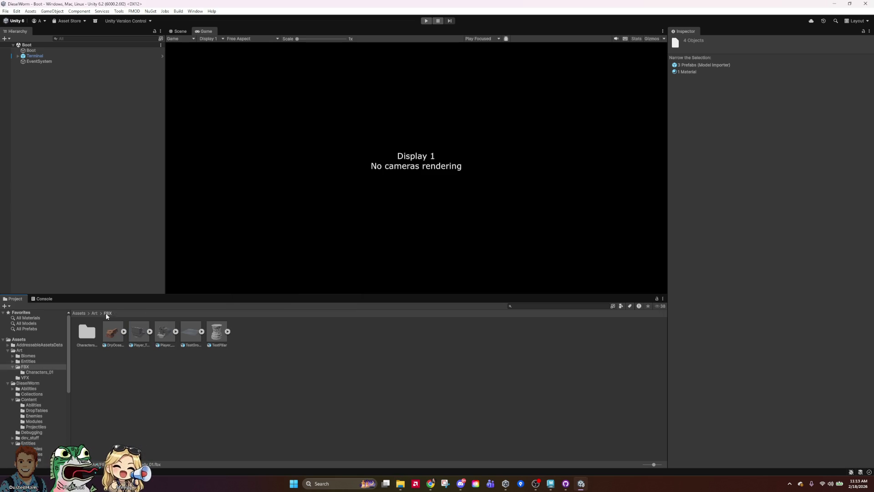
right_click(89, 332)
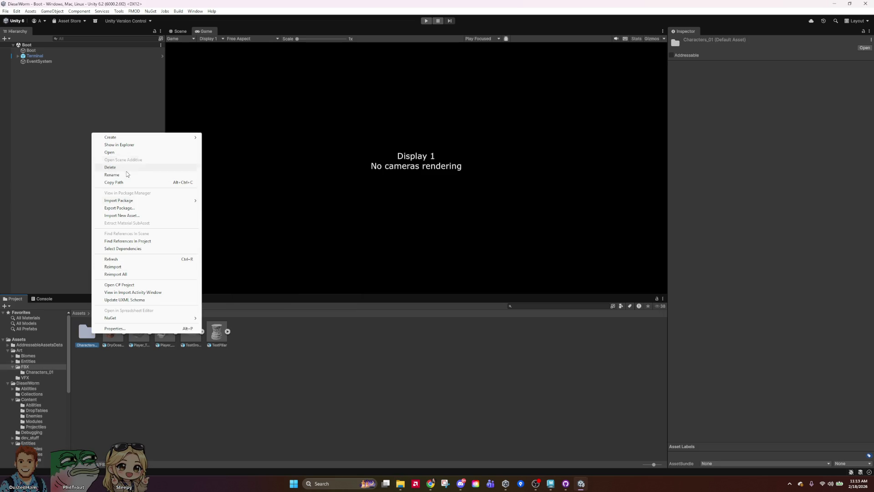
key("Escape")
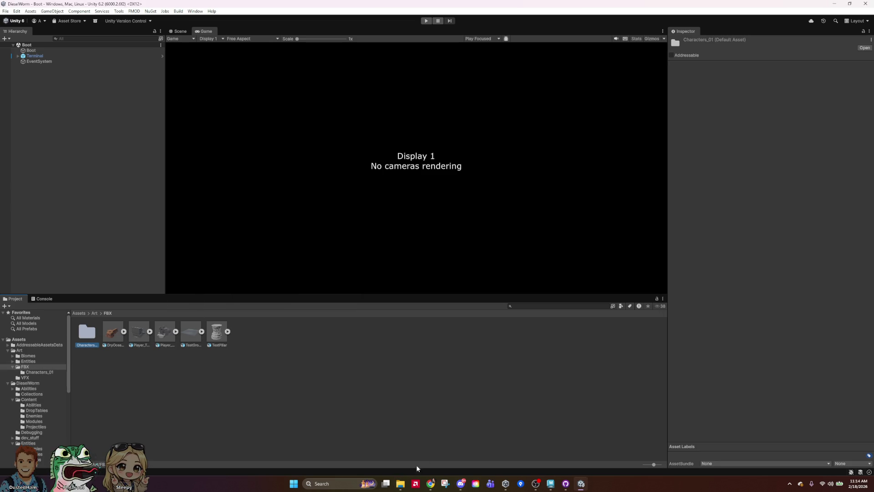
mouse_move(400, 484)
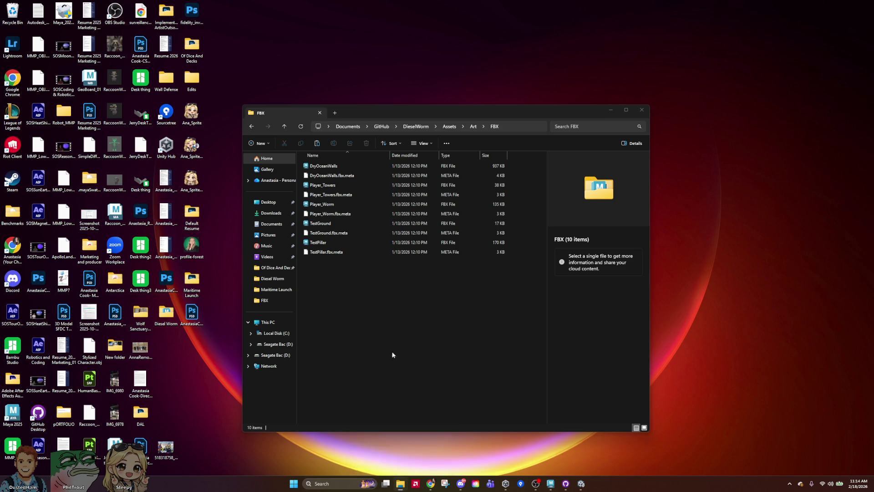
left_click(428, 447)
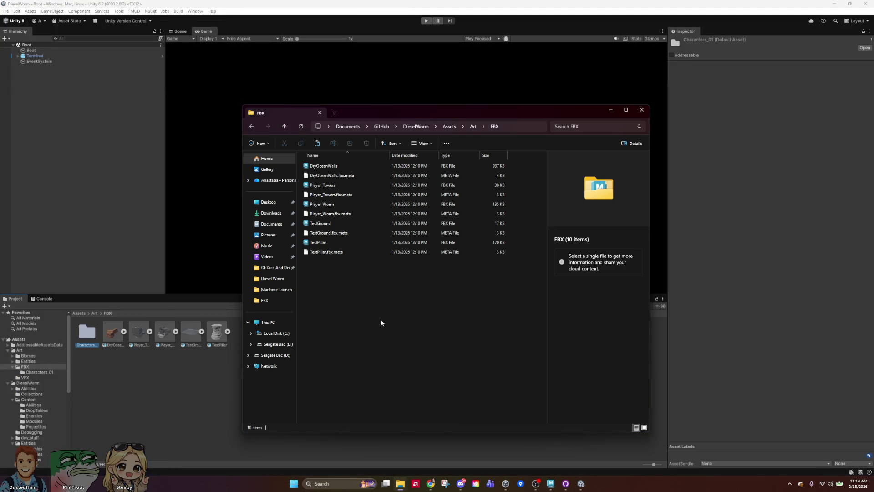
key("ctrl+v")
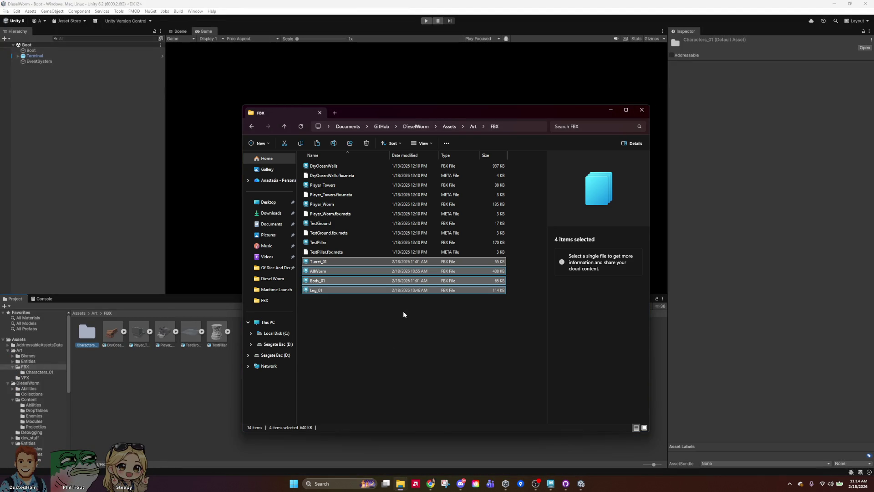
key("Delete")
left_click(239, 169)
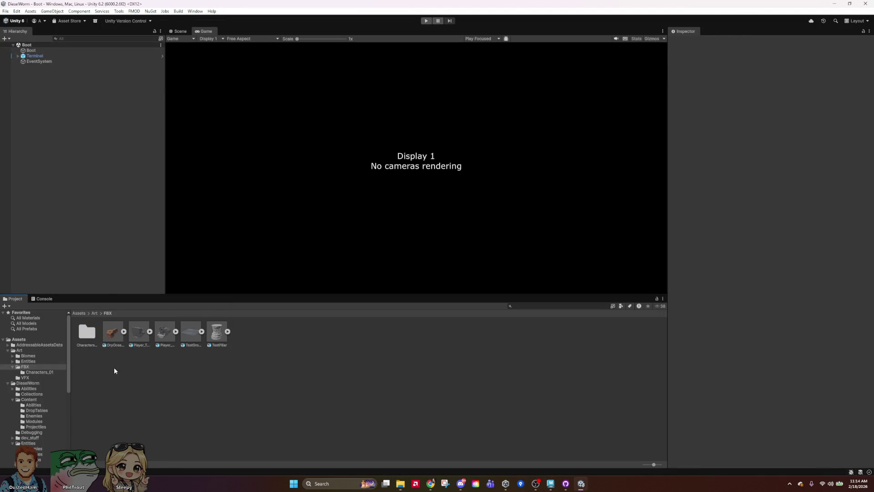
Refresh assets via Characters_01's context menu, then open Characters_01 showing Body_01, Leg_01, Turret_01.
right_click(92, 336)
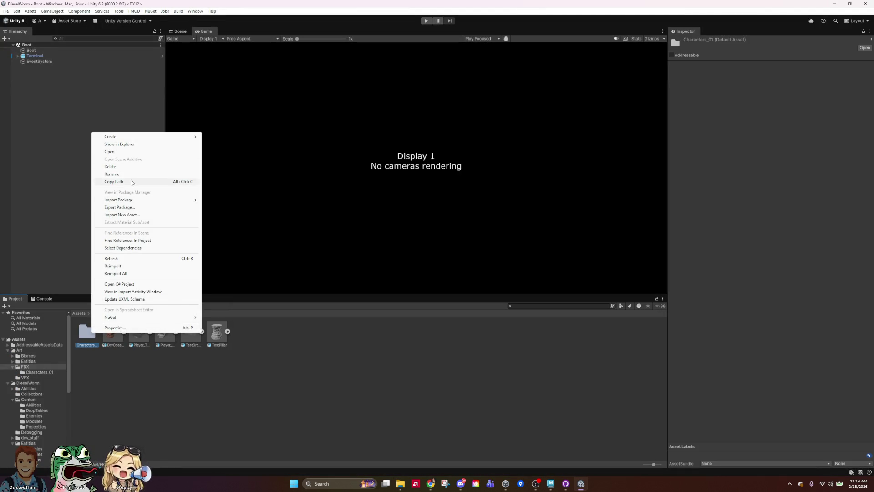
left_click(124, 262)
right_click(86, 335)
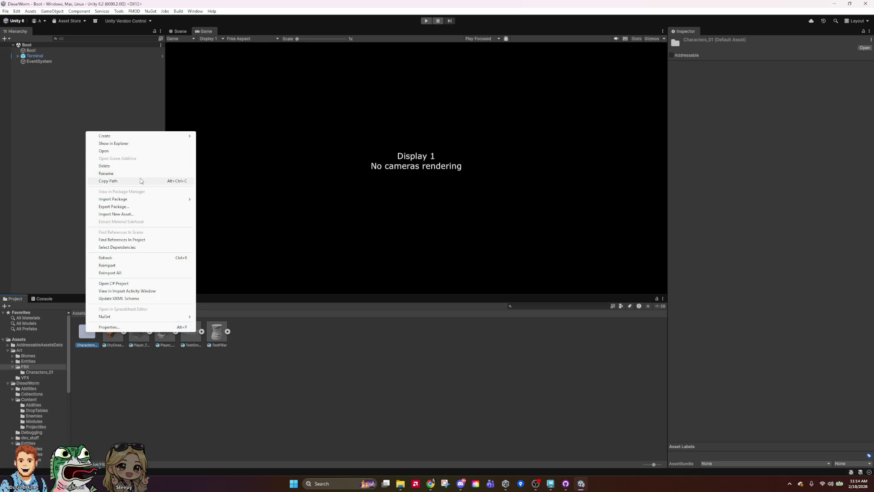
left_click(350, 398)
double_click(86, 331)
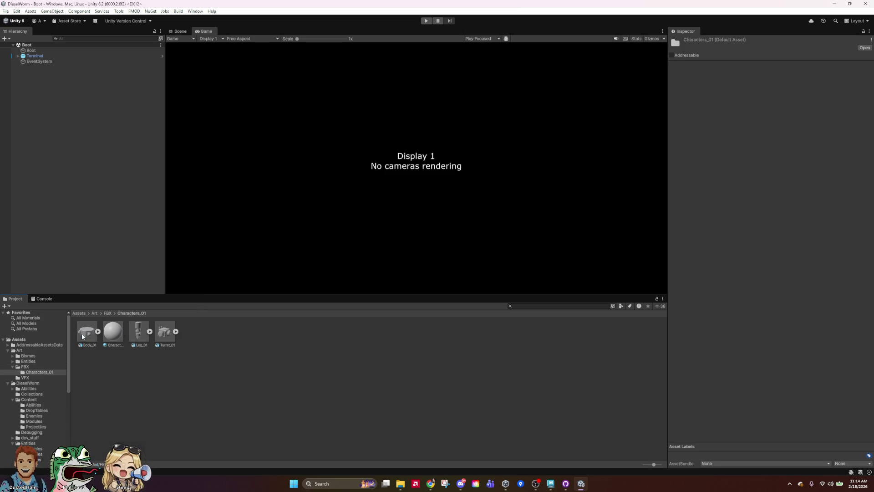
left_click(171, 391)
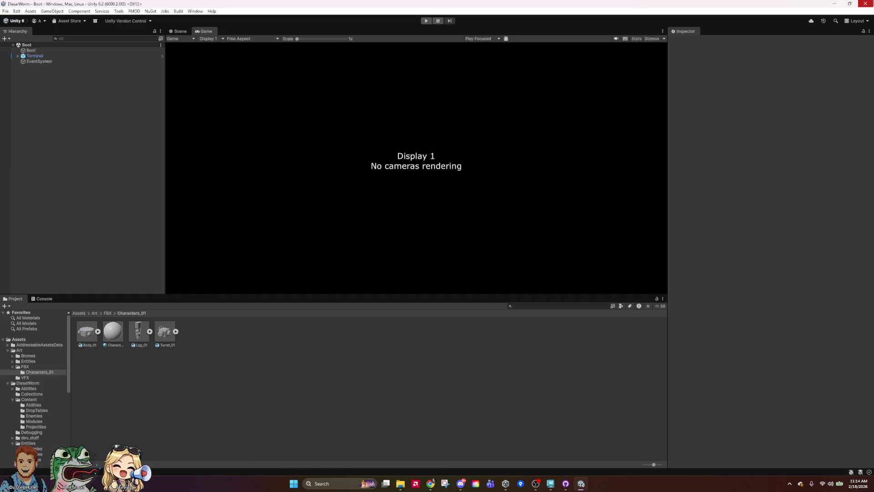
Close the Unity editor and launch Unity Hub from Windows search.
key("alt+F4")
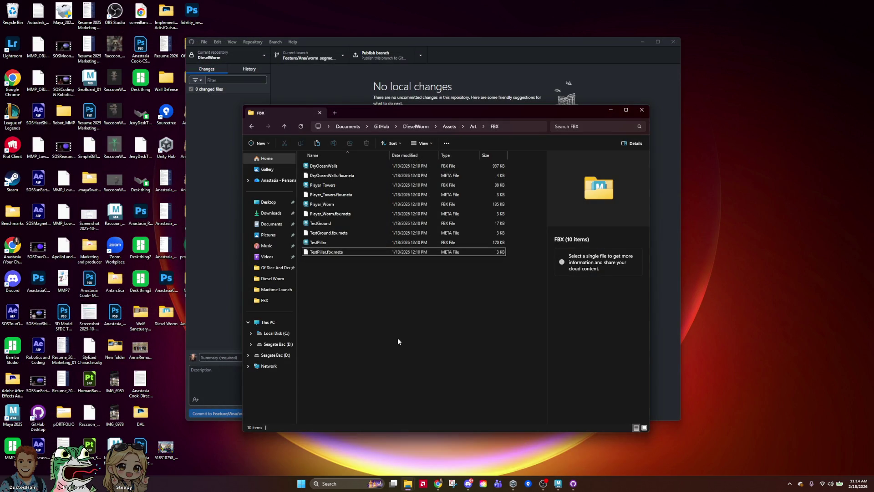
left_click(537, 43)
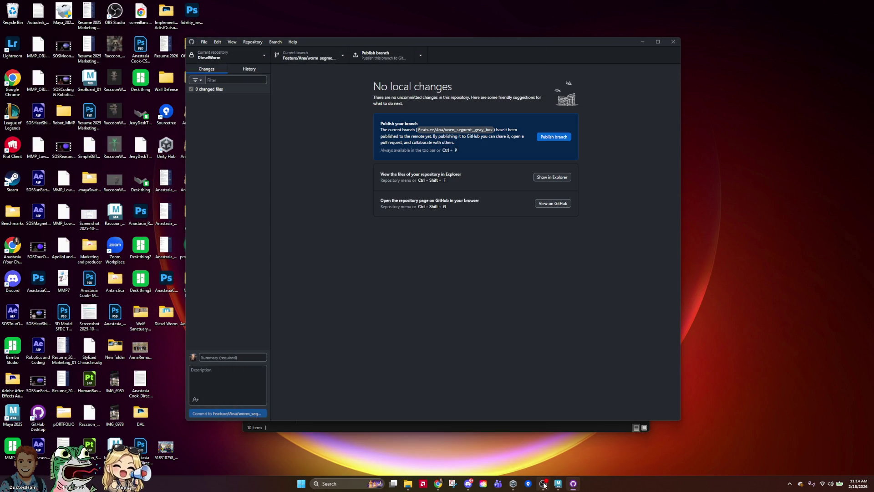
left_click(319, 483)
type("UNITY")
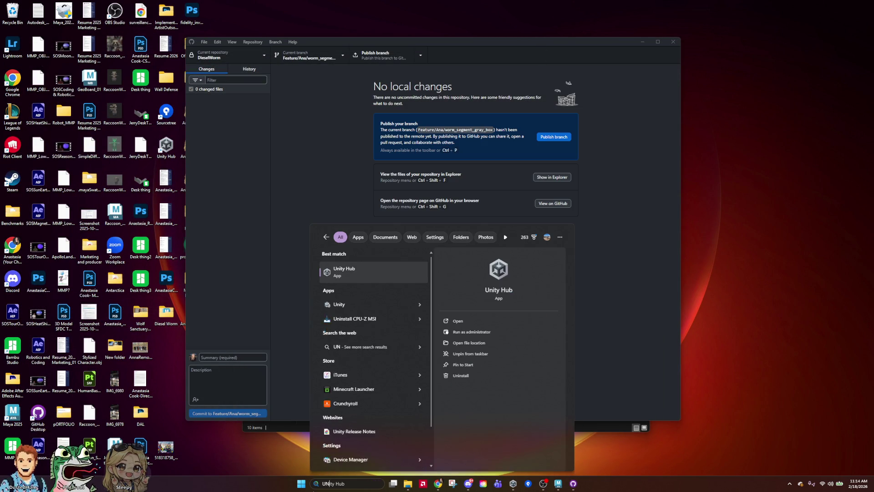
left_click(388, 272)
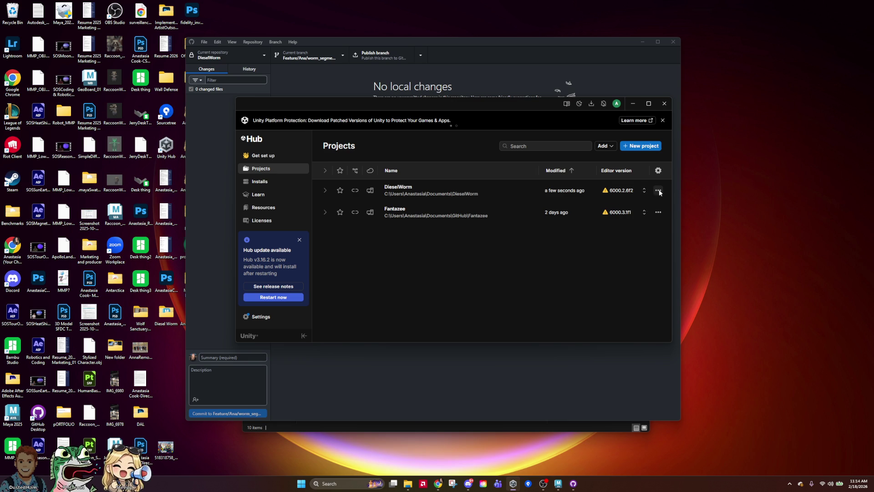
Start removing DieselWorm from the Projects list, then cancel the confirmation.
left_click(658, 190)
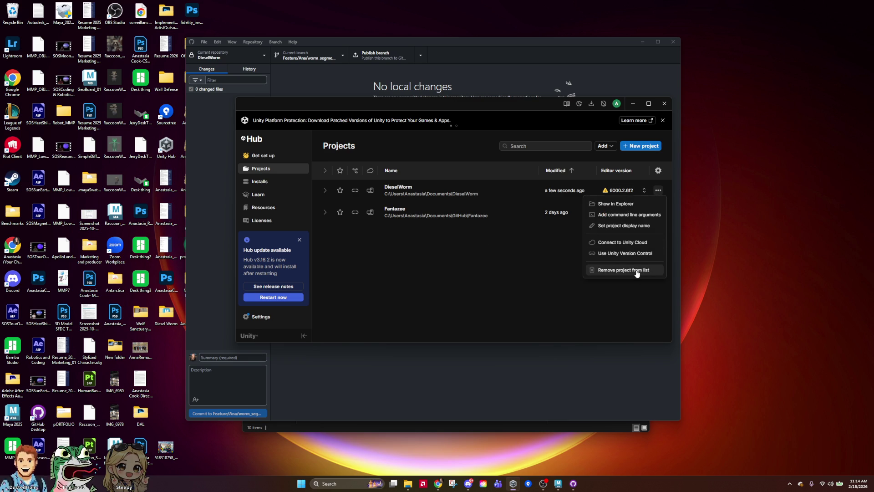
left_click(636, 271)
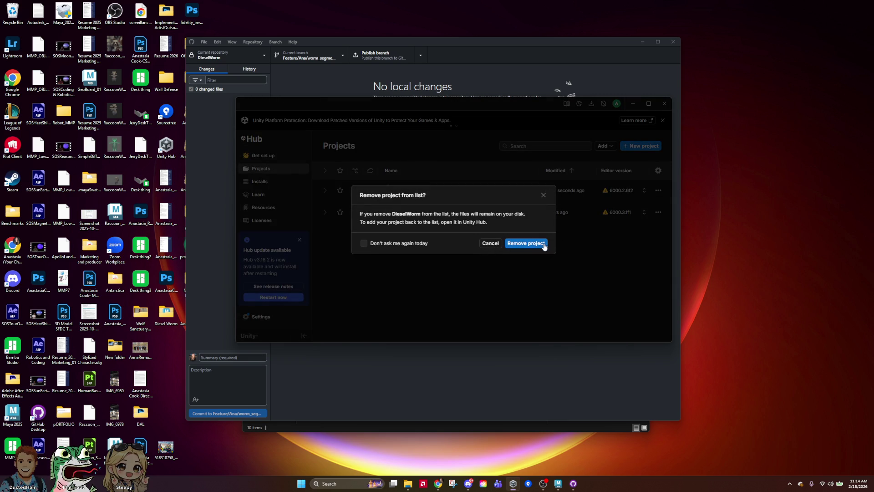
left_click(543, 194)
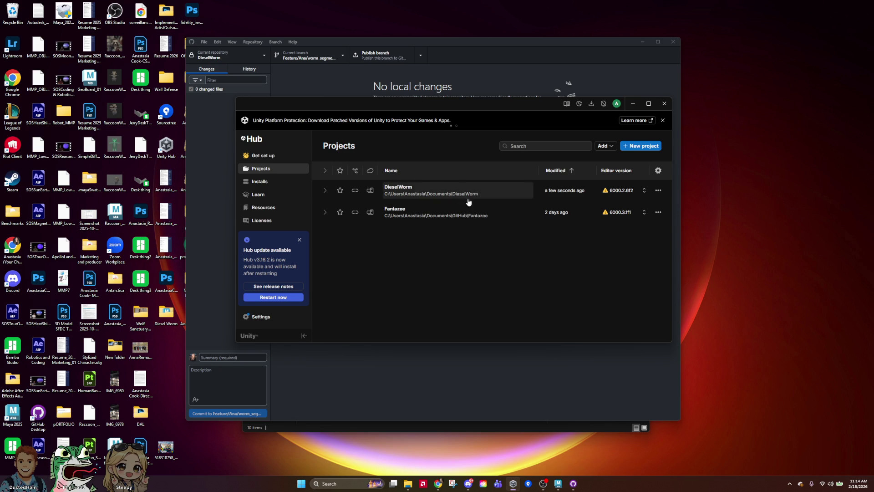
Remove the DieselWorm project from the Unity Hub project list.
left_click(658, 190)
left_click(637, 271)
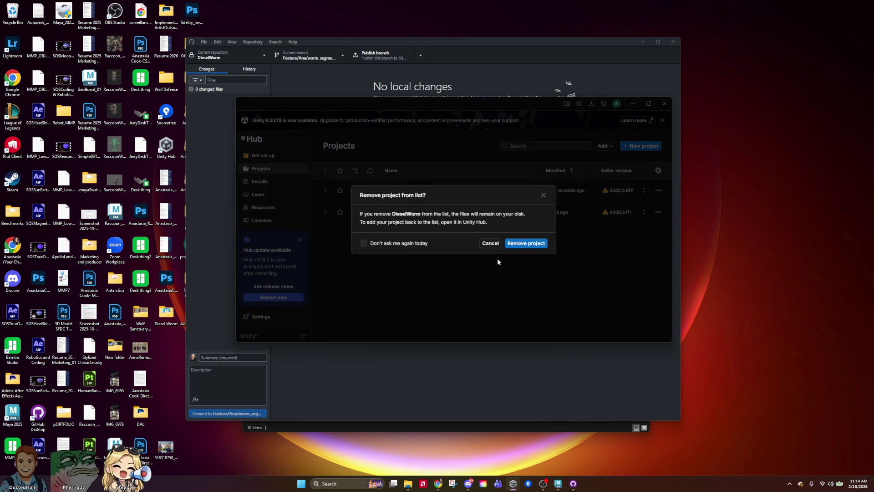
left_click(535, 244)
Add Documents/GitHub/DieselWorm as a project from disk and open it in Unity.
left_click(609, 146)
left_click(632, 162)
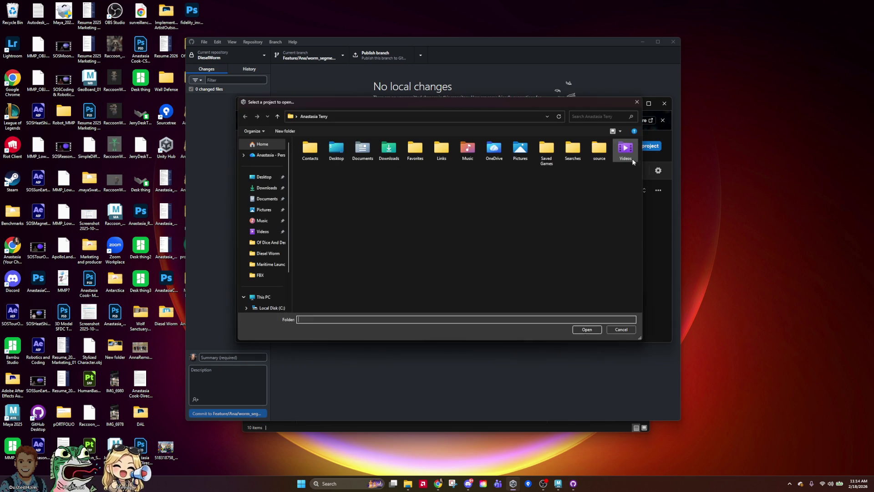
left_click(639, 103)
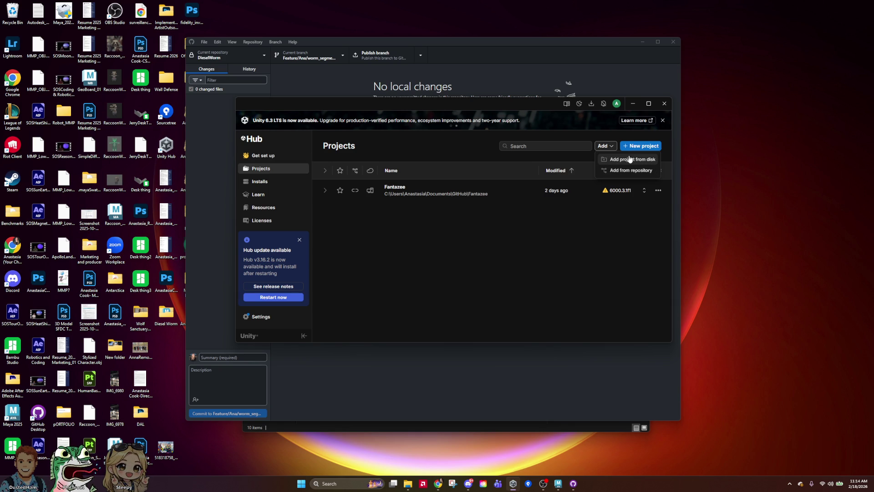
left_click(630, 160)
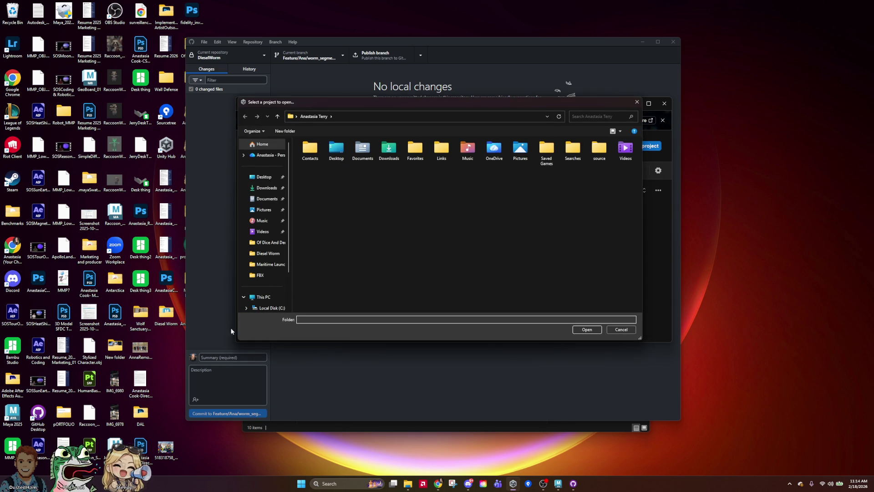
left_click(267, 199)
double_click(333, 184)
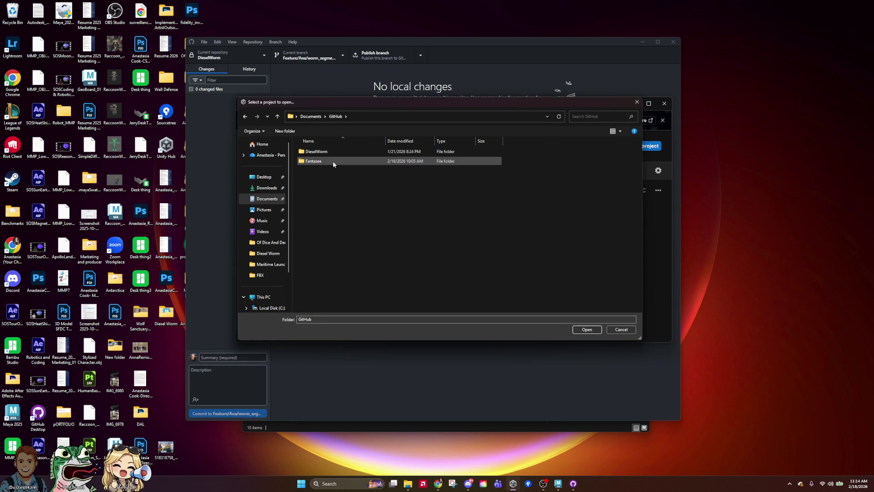
left_click(330, 154)
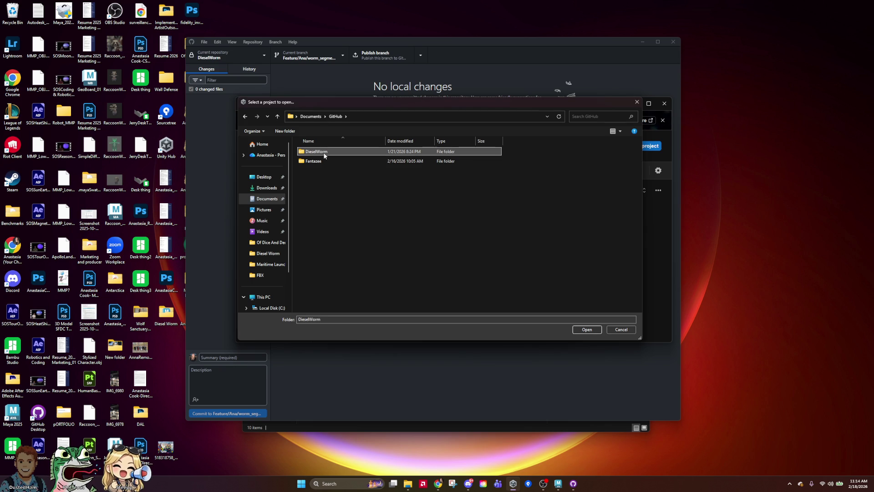
left_click(591, 330)
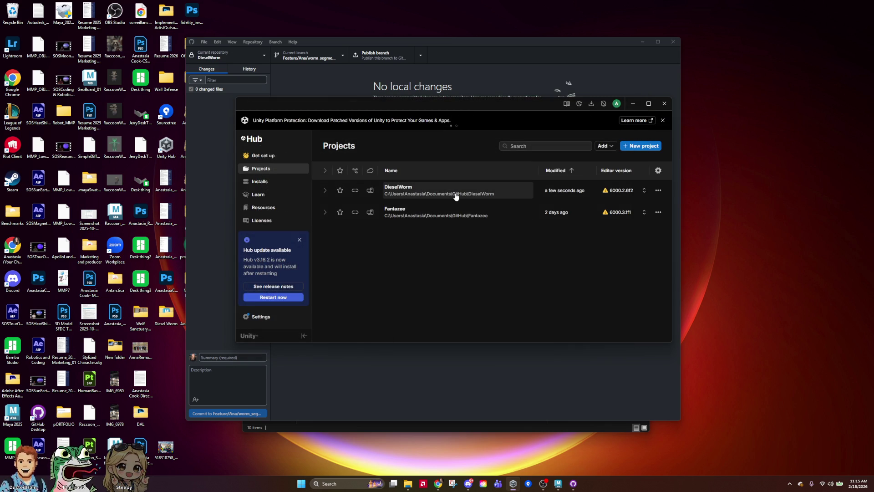
left_click(456, 196)
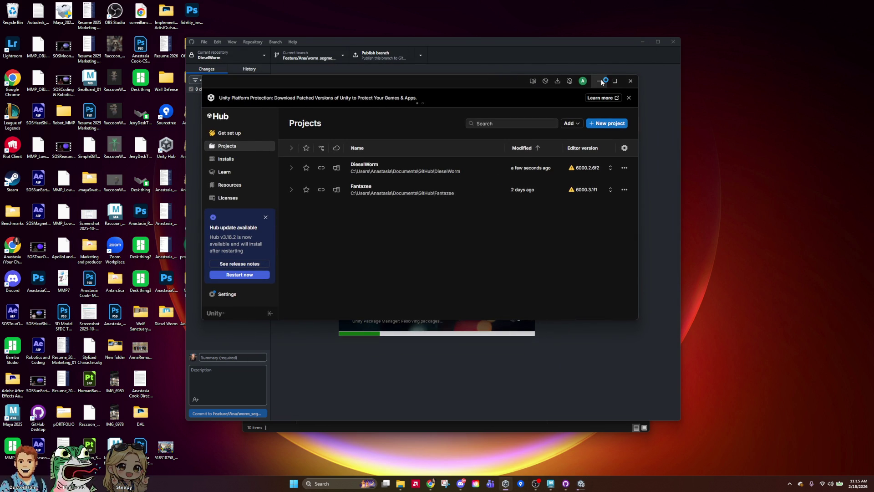
left_click(600, 80)
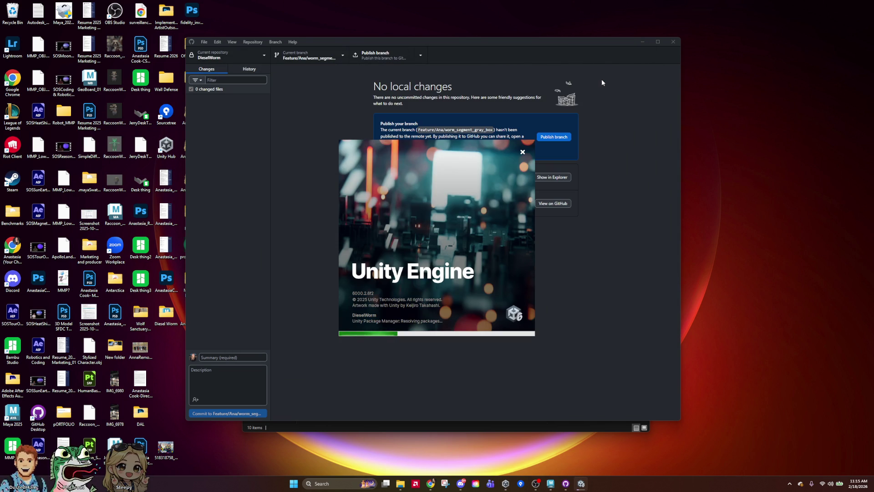
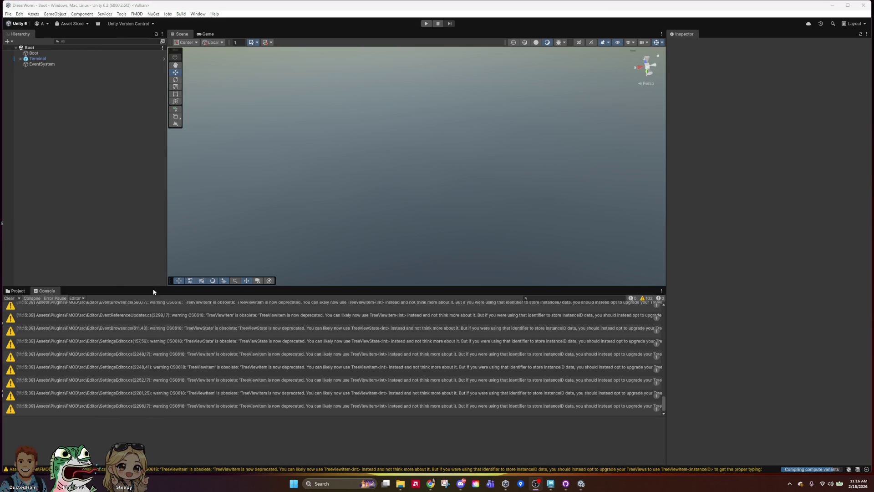
Browse to Assets/Art/FBX in the Project tab and create a new folder there.
left_click(14, 291)
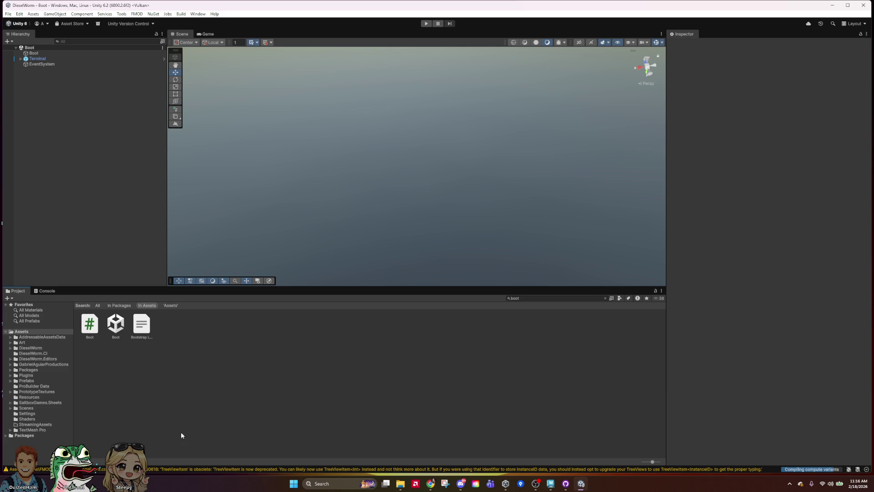
left_click(22, 342)
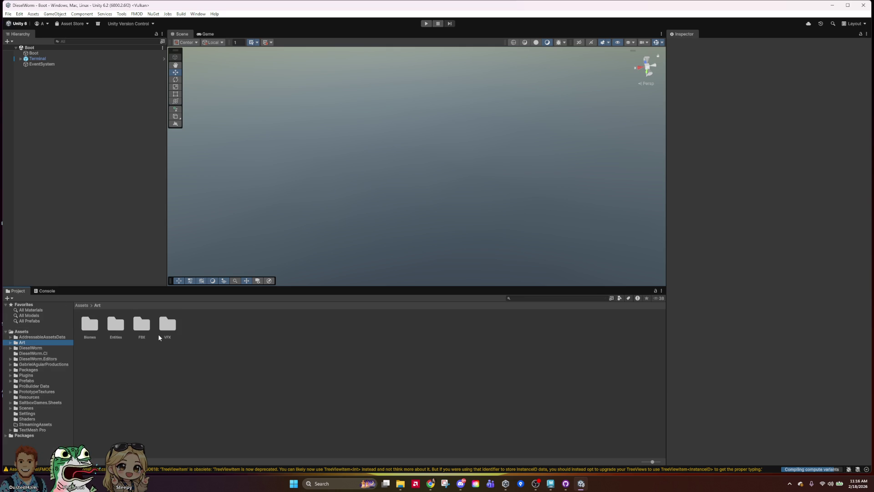
left_click(147, 333)
double_click(146, 334)
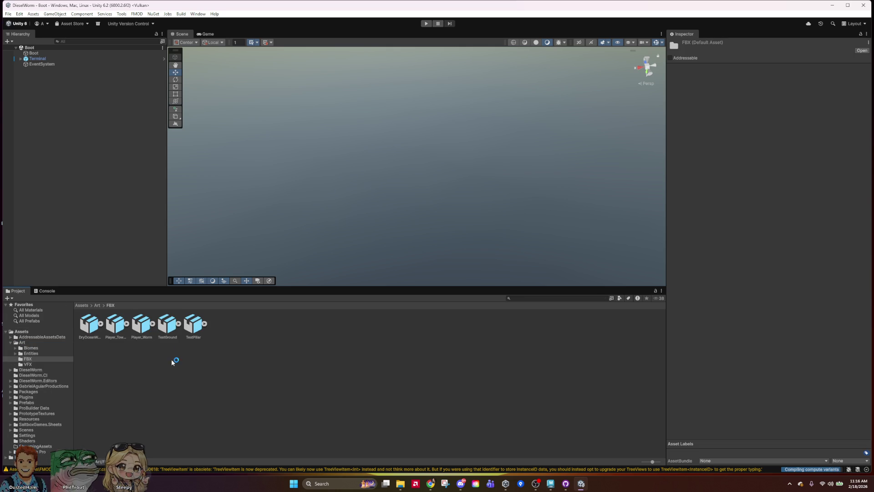
right_click(219, 378)
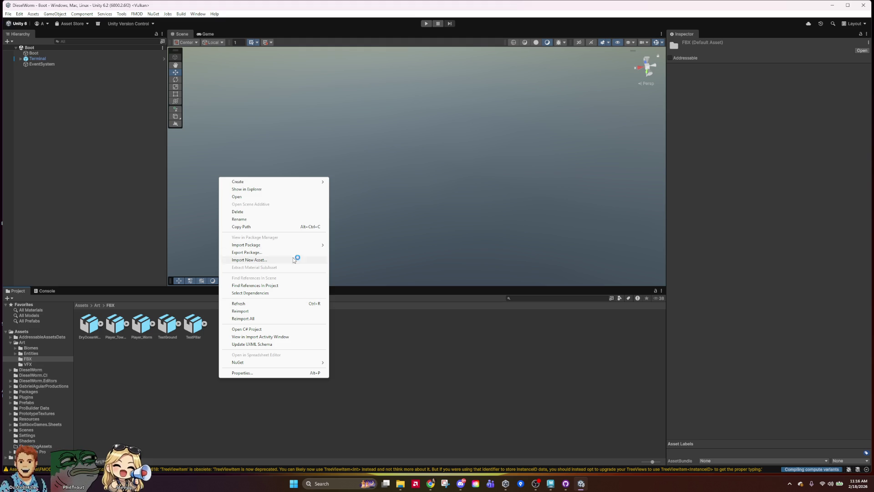
mouse_move(320, 181)
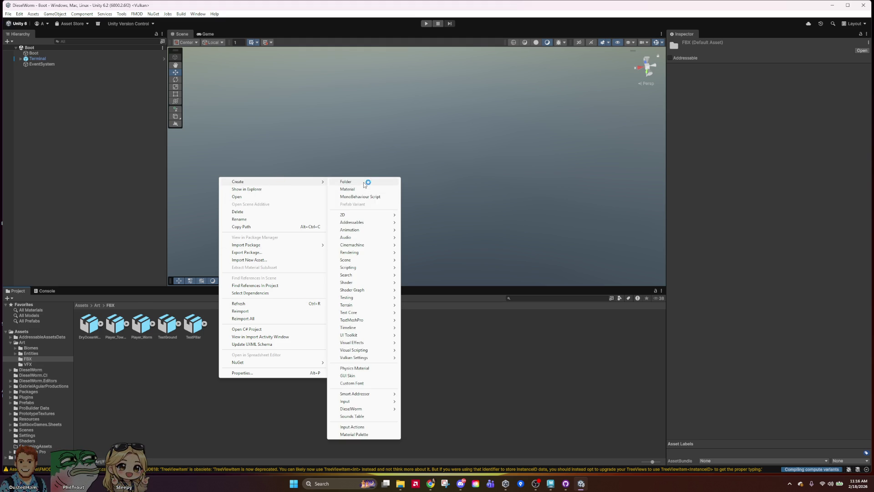
left_click(366, 182)
type("HARA")
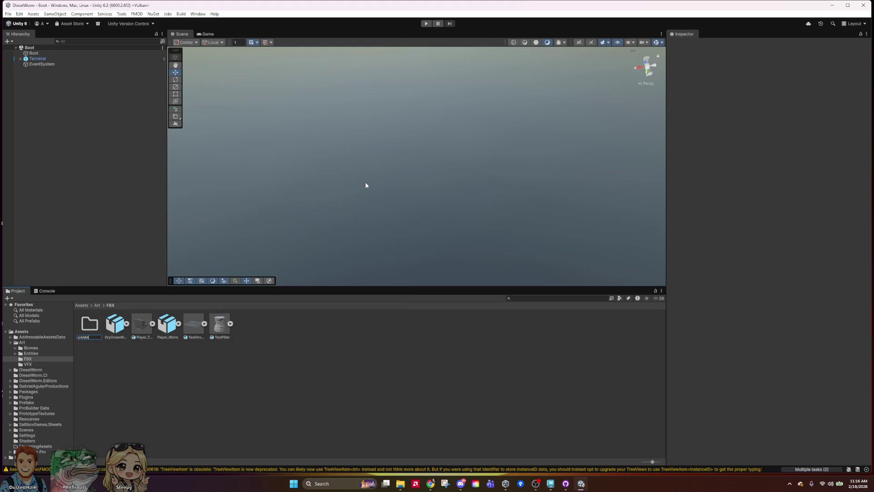
type("1")
key("Return")
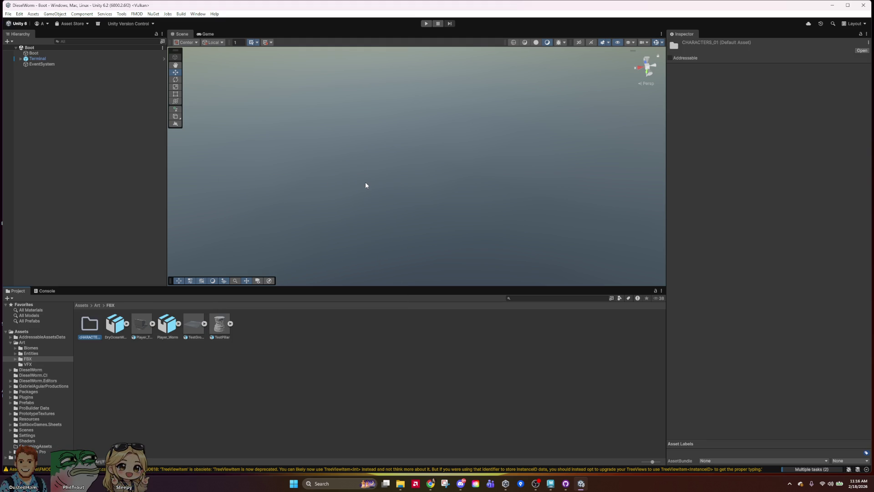
Rename the new folder to Character_01 and open it.
right_click(92, 338)
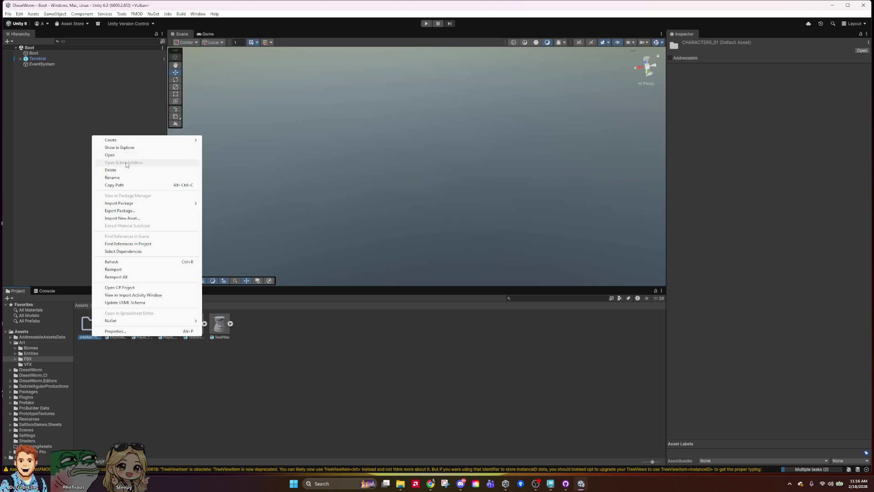
left_click(135, 178)
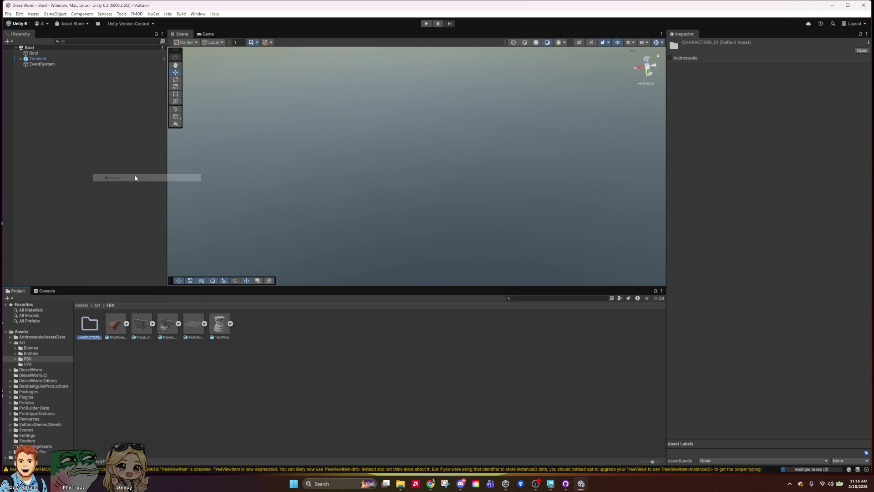
type("Character_0")
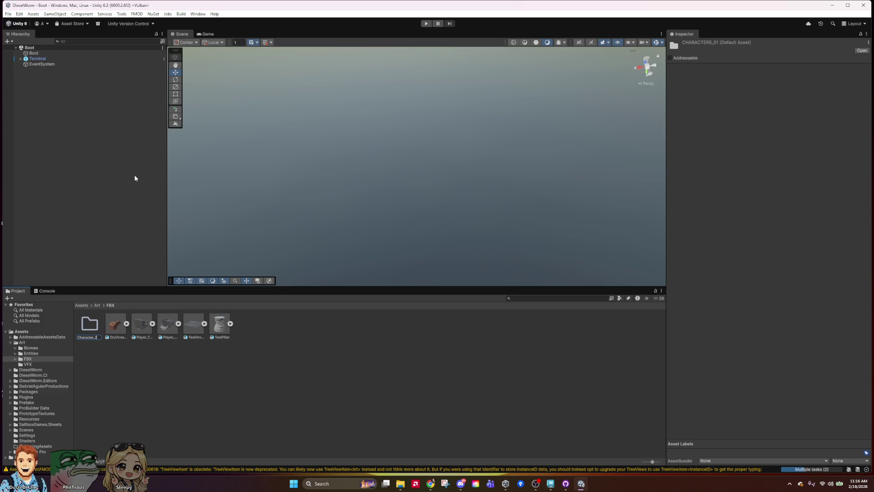
key("Return")
double_click(93, 322)
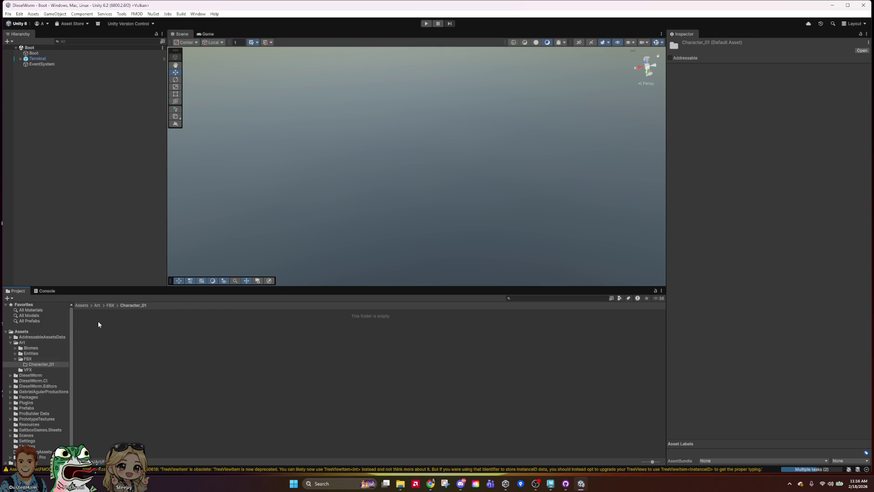
Create a material named Character_Default_01 inside Character_01.
right_click(173, 346)
mouse_move(224, 153)
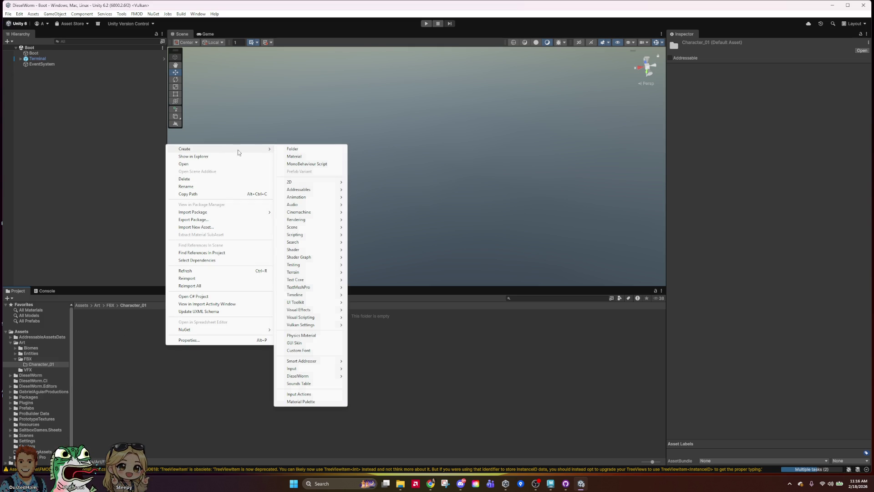
left_click(314, 156)
type("Character")
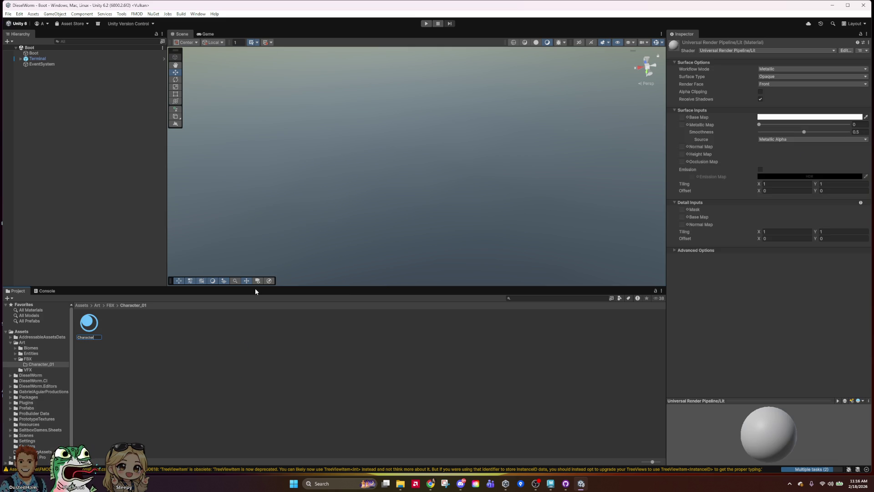
type("_Default_01")
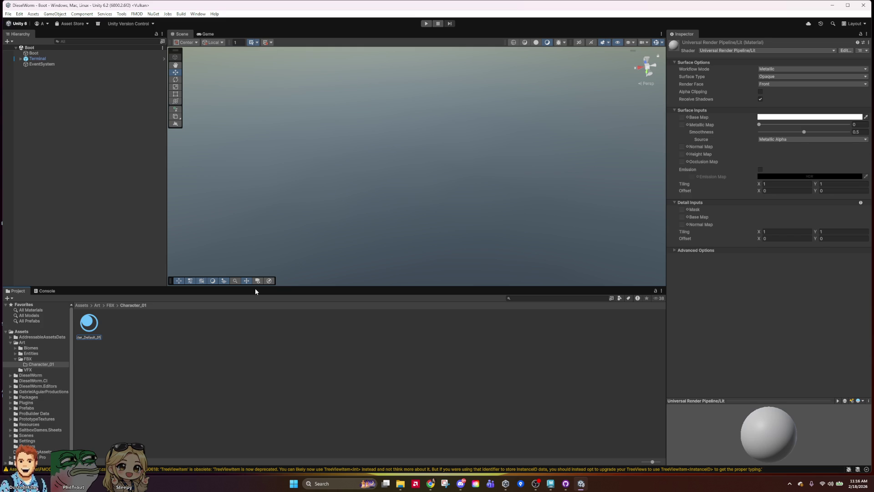
key("Return")
left_click(320, 350)
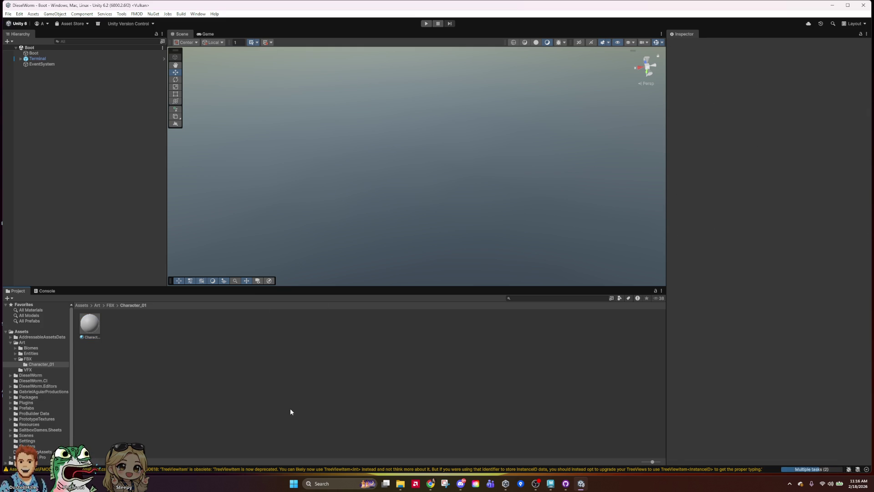
Check the Character_01 folder in File Explorer, then reopen it in Unity.
left_click(111, 305)
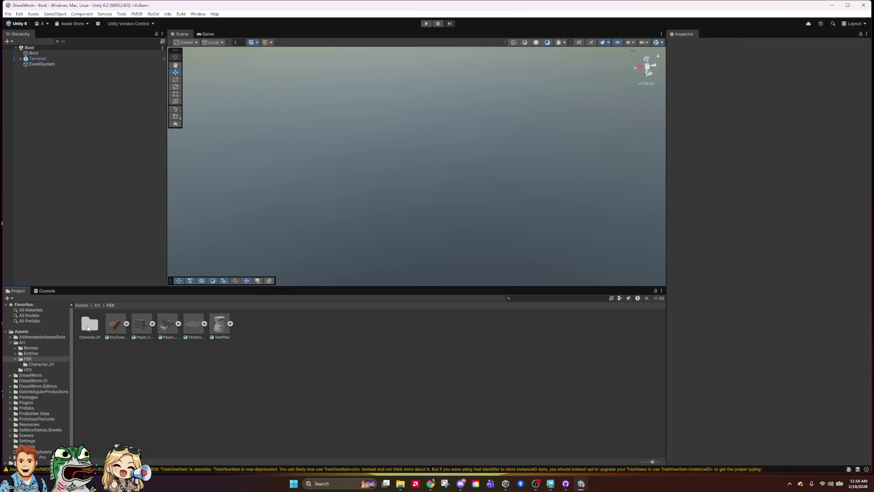
right_click(89, 324)
left_click(162, 137)
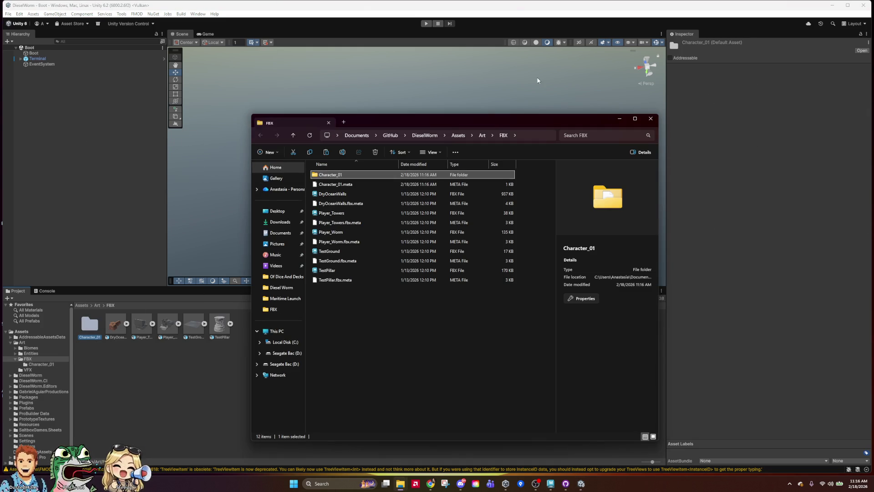
double_click(323, 176)
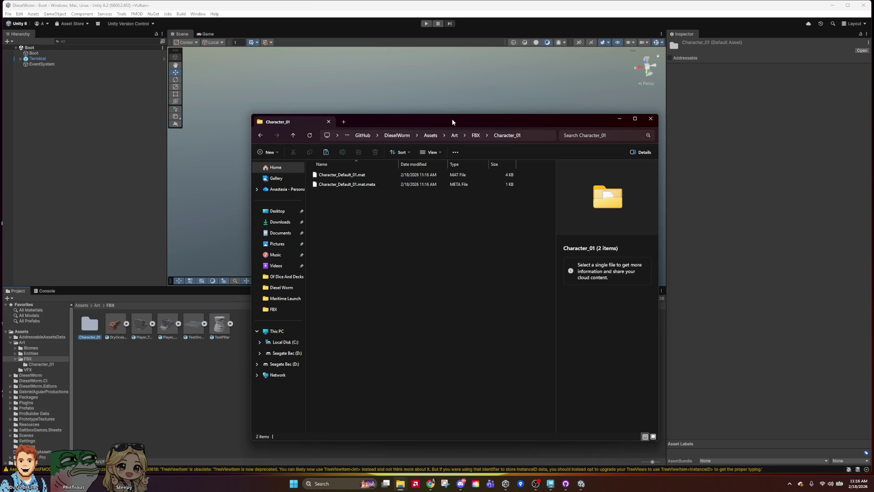
left_click(651, 119)
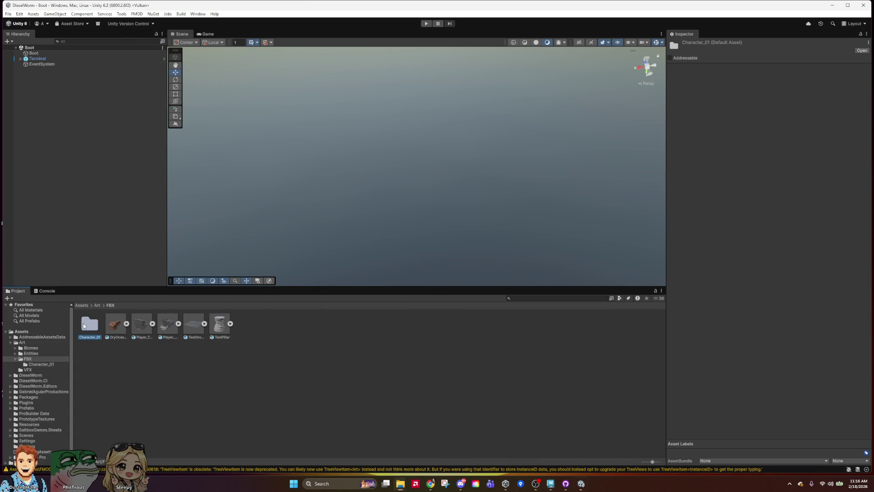
double_click(83, 324)
Return to Unity with the worm FBX models imported and select Turret_01.
mouse_move(400, 484)
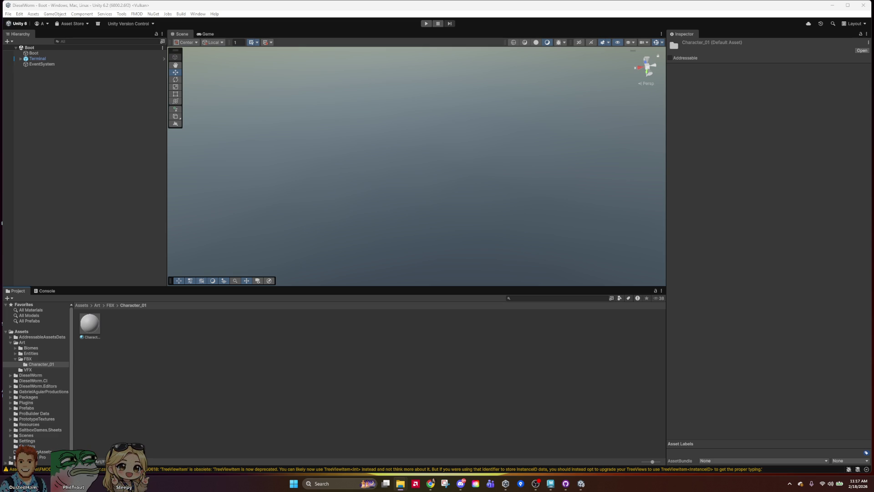
key("alt+Tab")
key("alt+Tab")
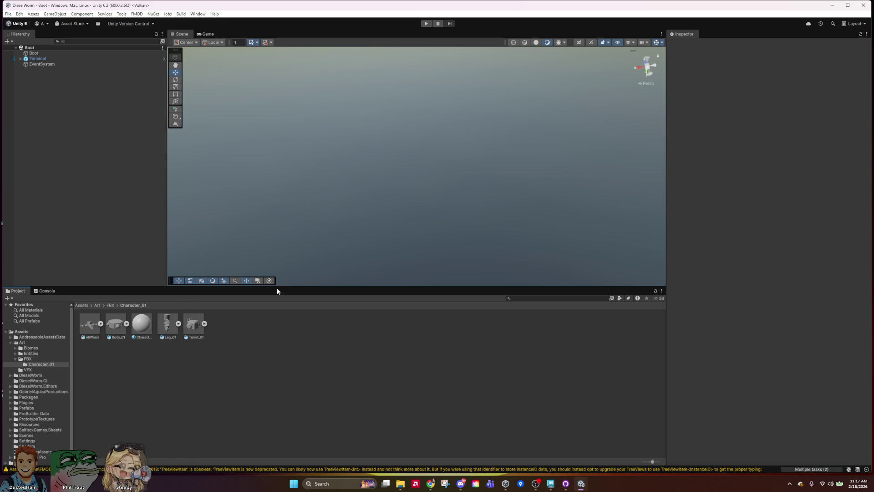
left_click(191, 325)
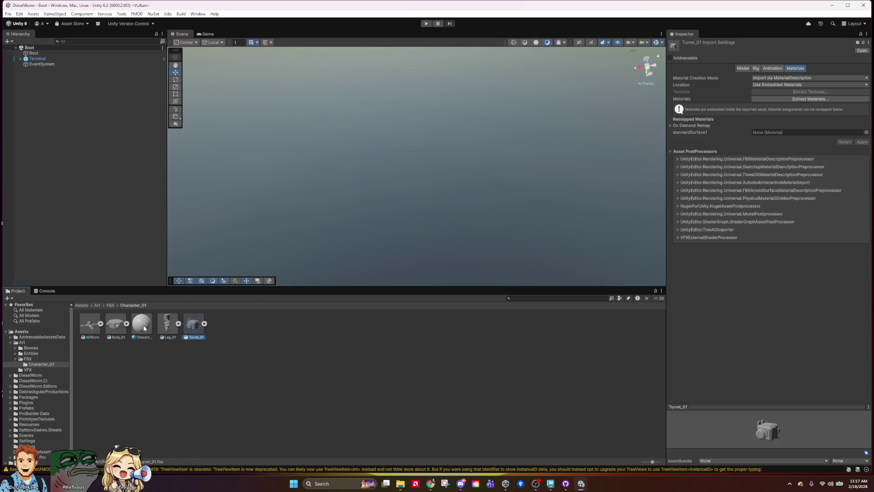
Remap the surface material to Character_Default_01 for Turret_01, Leg_01, Body_01 and AllWorm.
left_click_drag(764, 174, 811, 132)
left_click(862, 142)
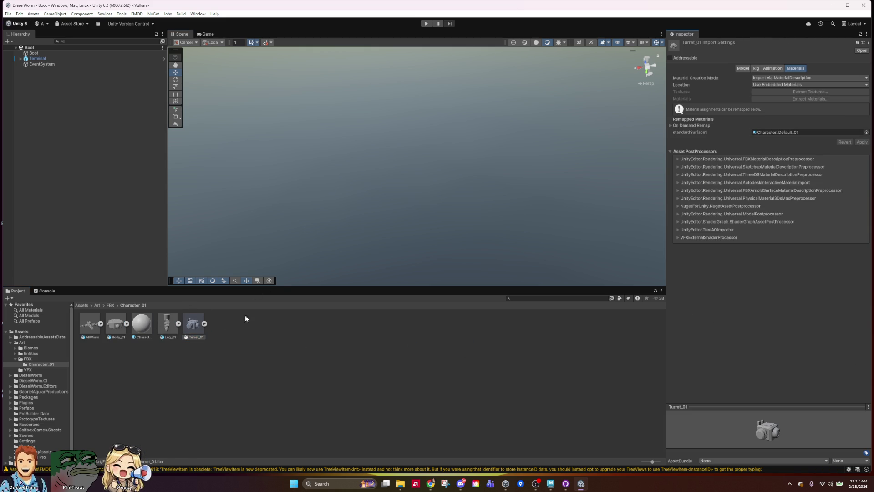
left_click(166, 334)
left_click_drag(727, 161, 770, 133)
left_click(861, 141)
left_click(117, 325)
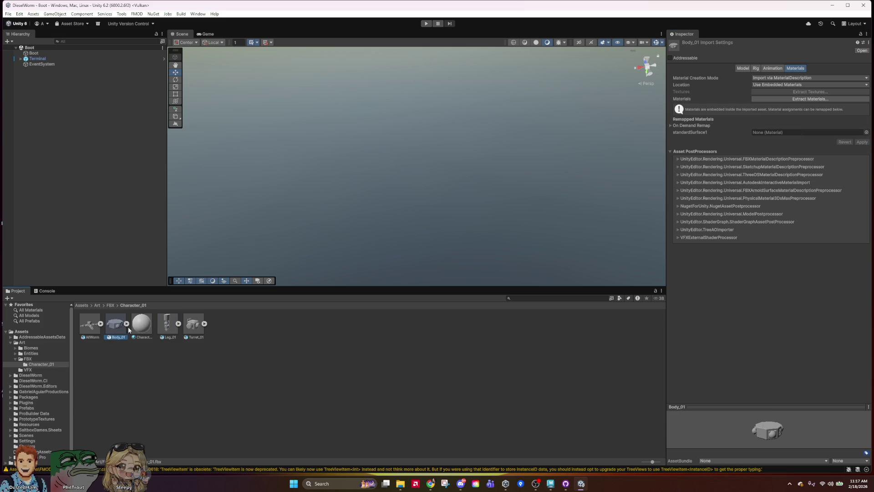
left_click_drag(142, 323, 810, 132)
left_click(862, 142)
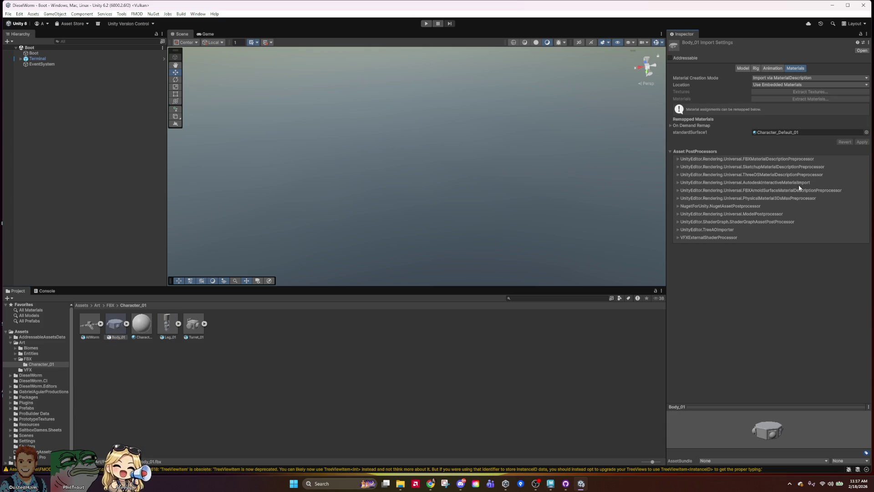
key("Left")
left_click_drag(455, 247, 788, 132)
left_click(862, 141)
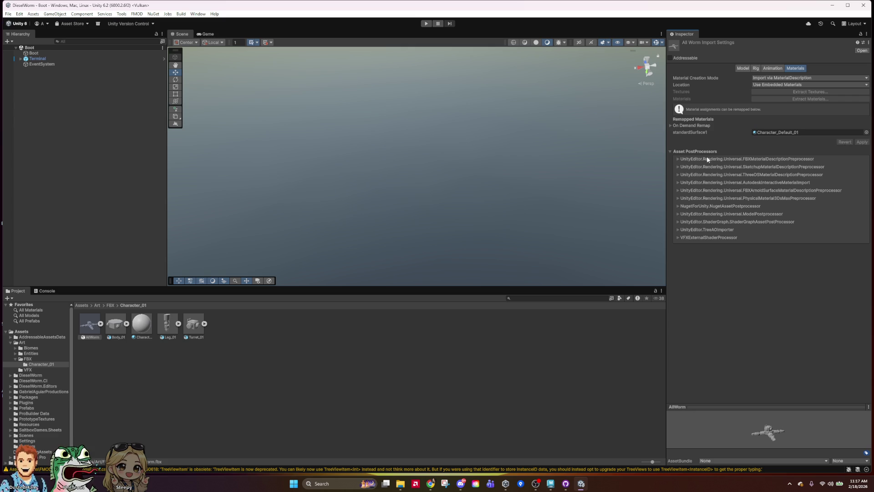
Select Leg_01 and view its Rig import settings.
left_click(211, 373)
left_click(167, 325)
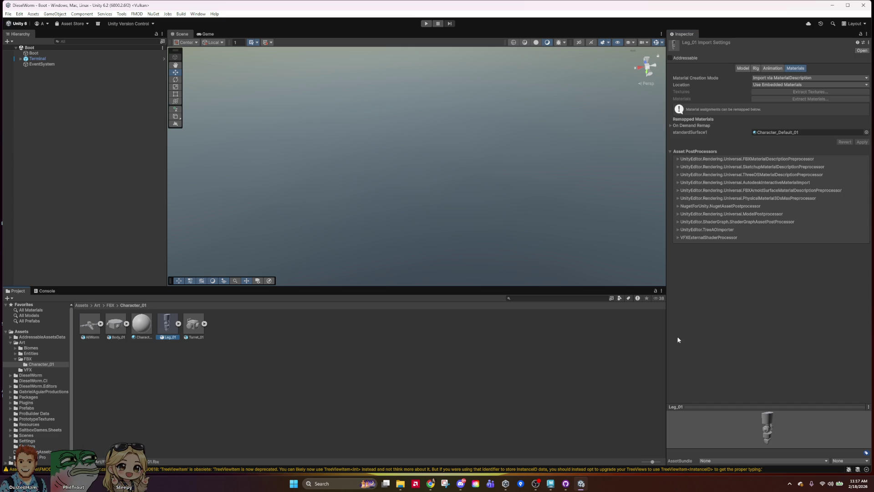
left_click(774, 433)
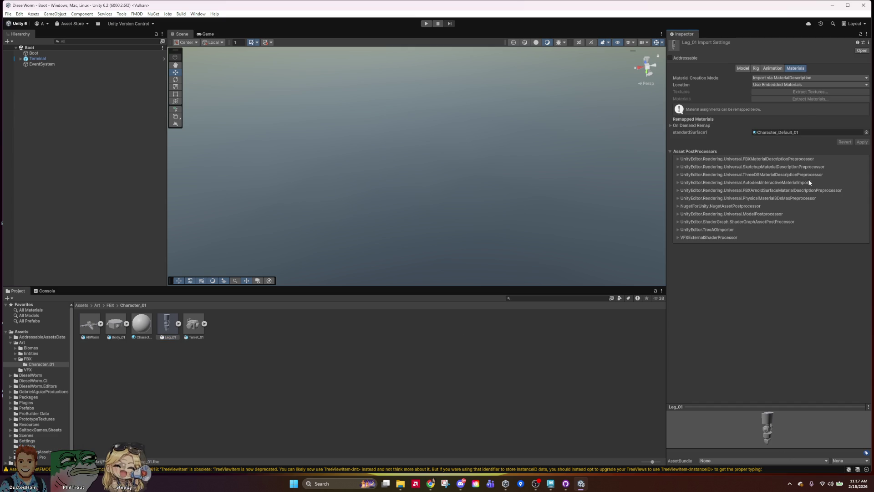
left_click(758, 69)
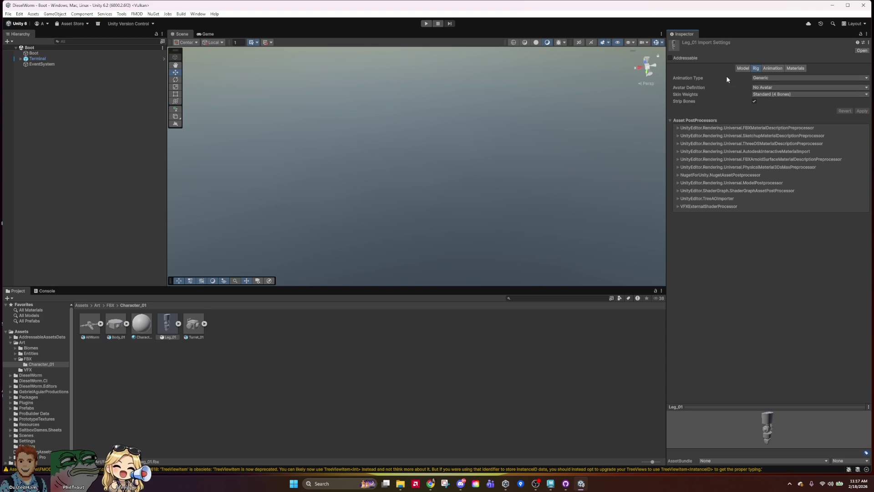
Uncheck Import Animation on Leg_01's Animation tab, then deselect the model.
left_click(771, 69)
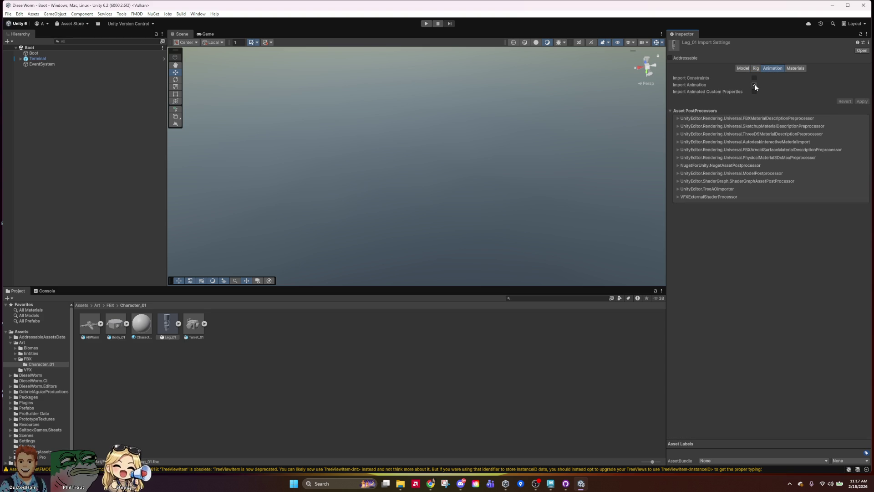
left_click(755, 85)
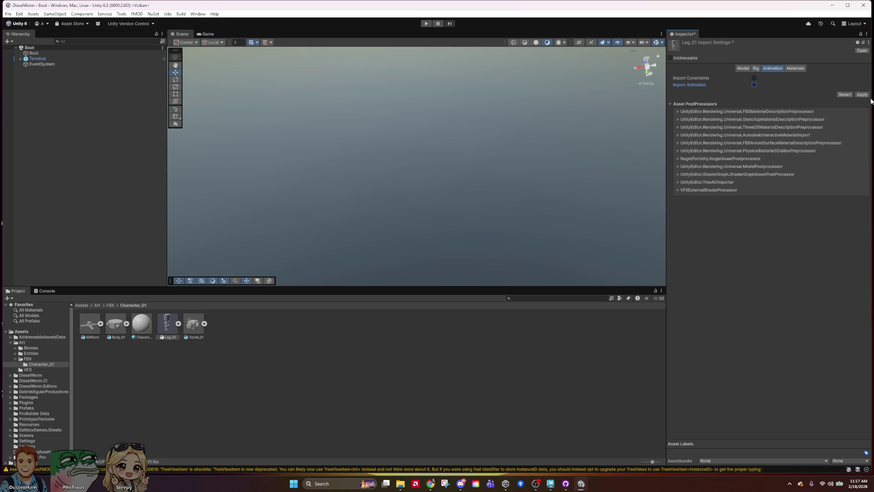
left_click(744, 69)
left_click(753, 69)
left_click(738, 68)
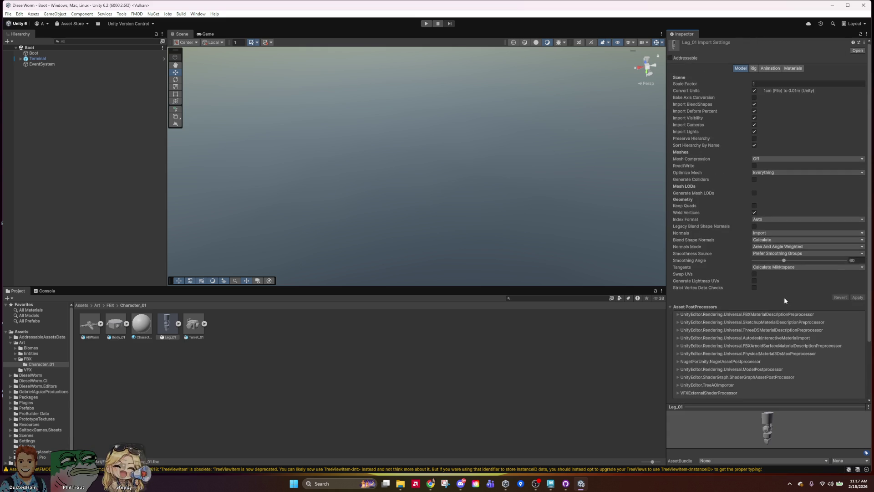
left_click(411, 401)
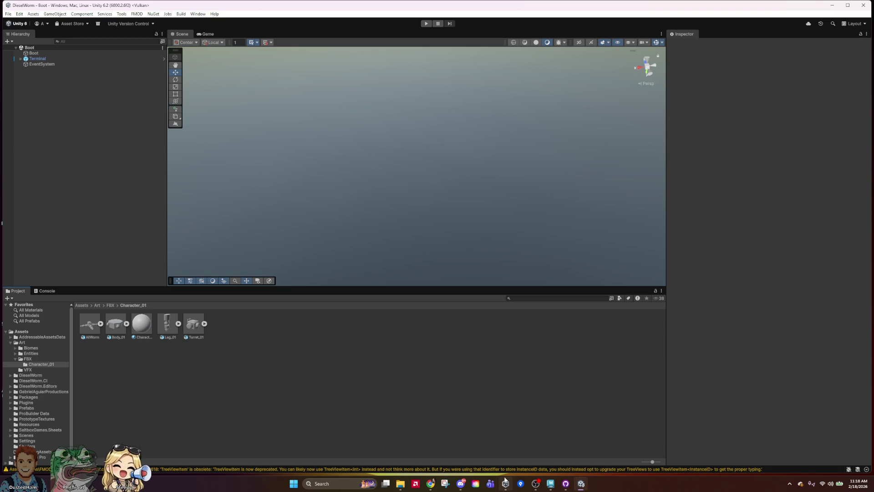
mouse_move(550, 483)
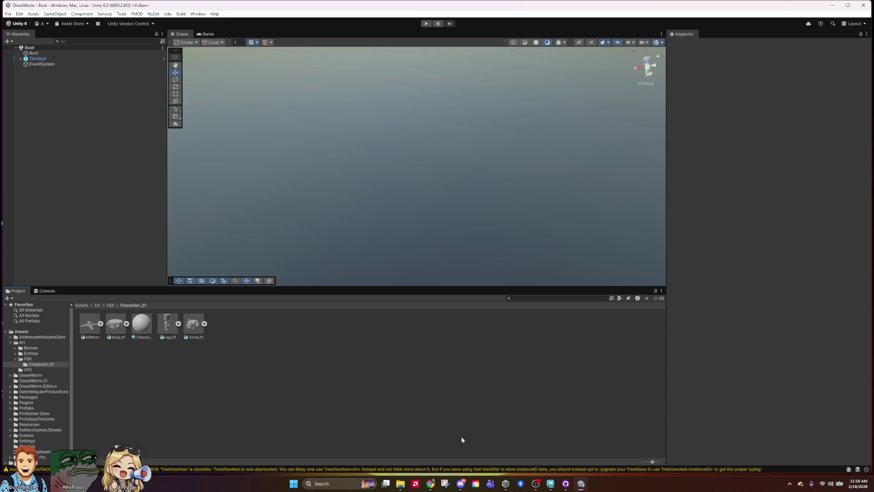
Bring GitHub Desktop up over Unity to see the 11 changed files.
left_click(566, 483)
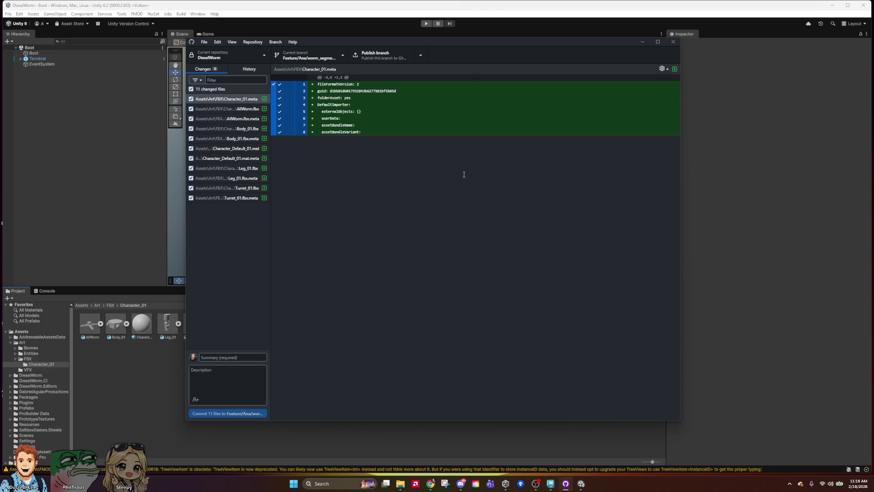
Move the GitHub Desktop window right and lower beside Unity.
left_click(242, 257)
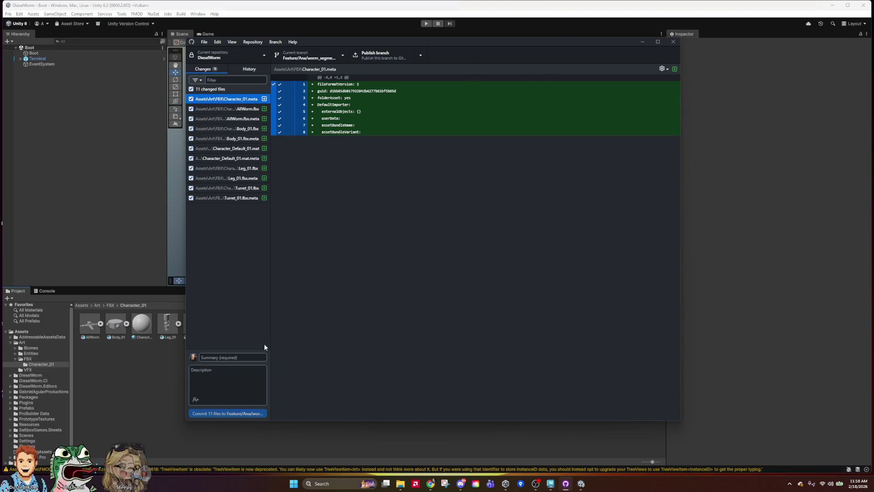
left_click(472, 26)
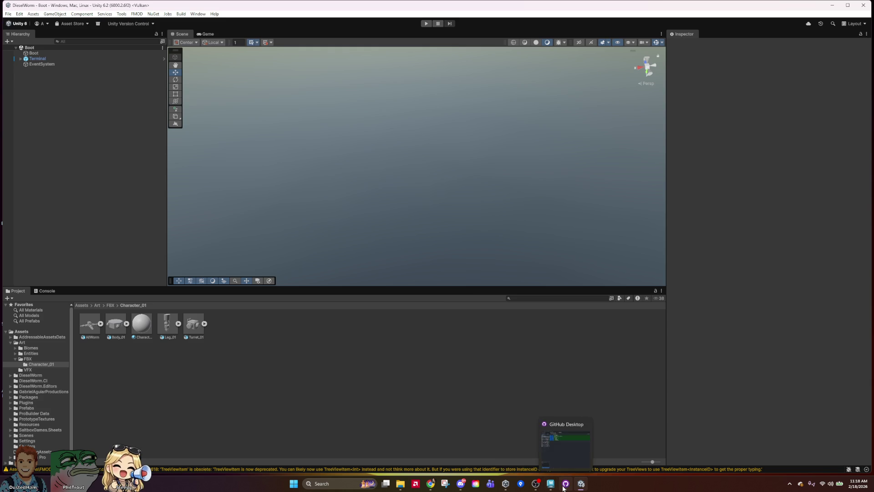
left_click(565, 483)
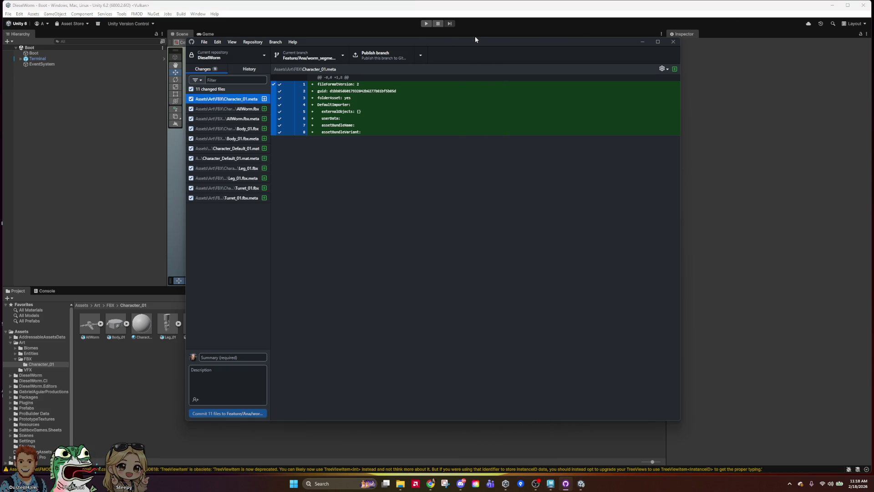
left_click_drag(475, 40, 594, 56)
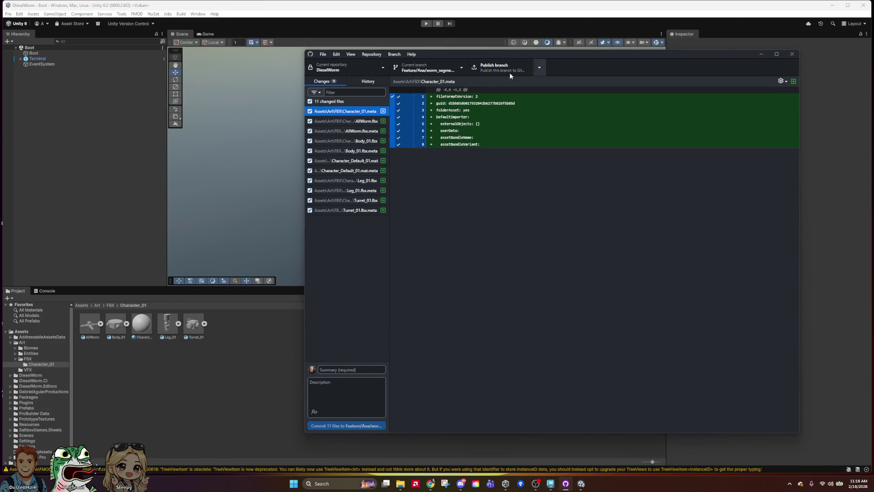
Enter the commit summary 'Graybox Worm Model'.
left_click(351, 369)
type("B")
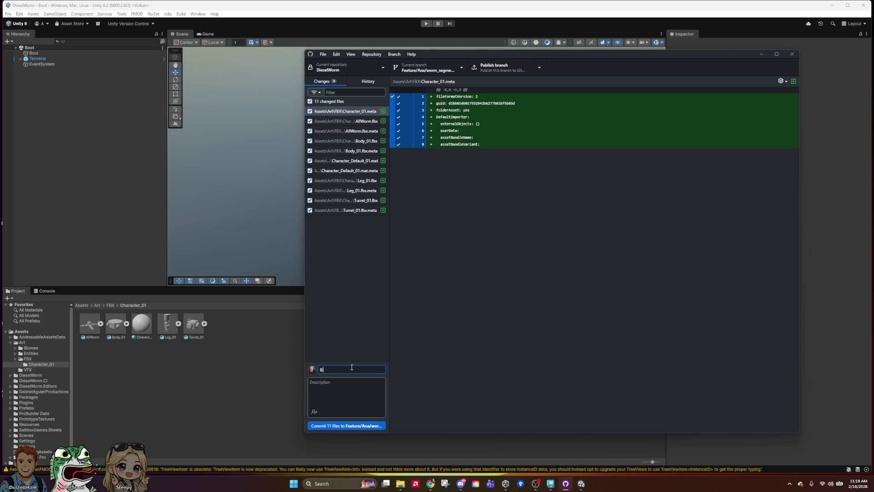
type("oned")
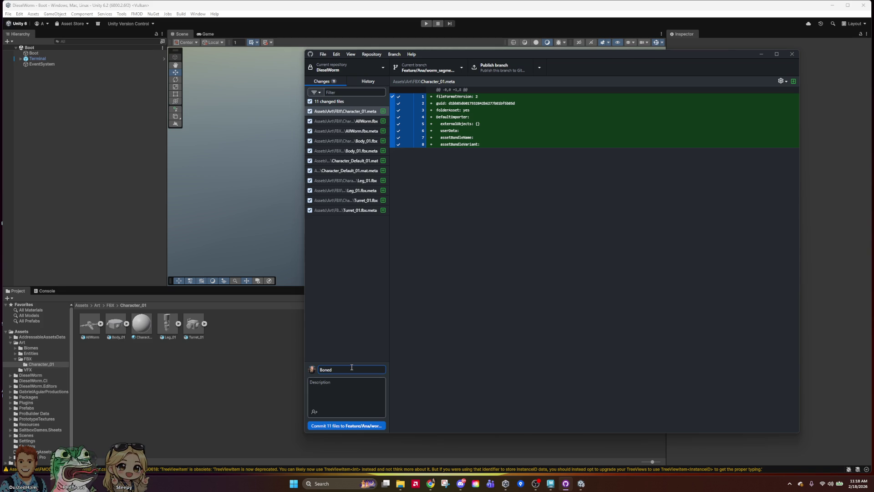
left_click(371, 392)
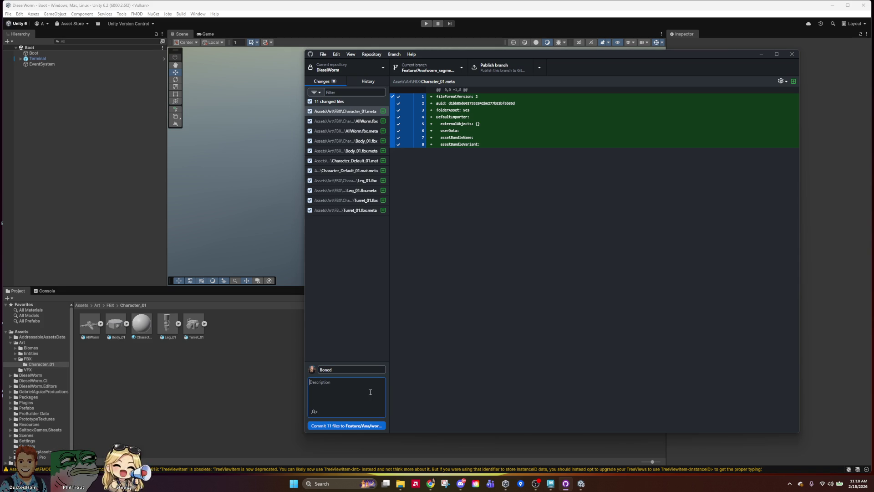
type("legs")
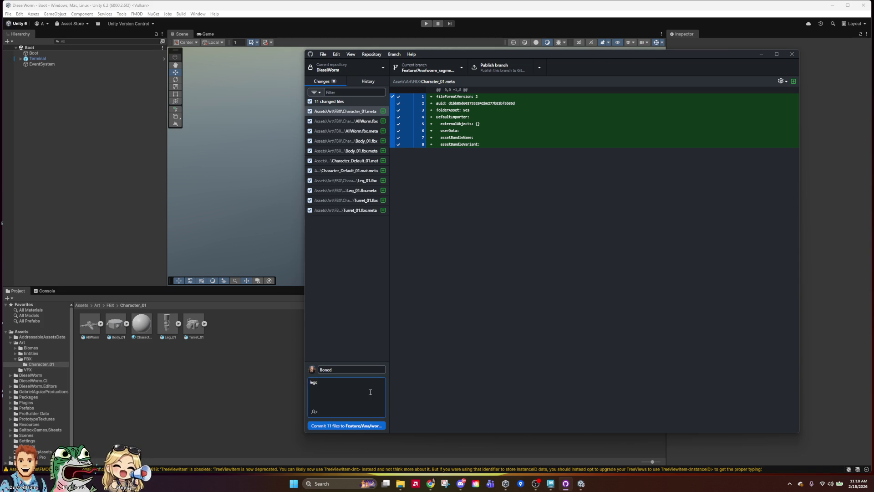
left_click_drag(370, 391, 298, 383)
key("BackSpace")
double_click(318, 369)
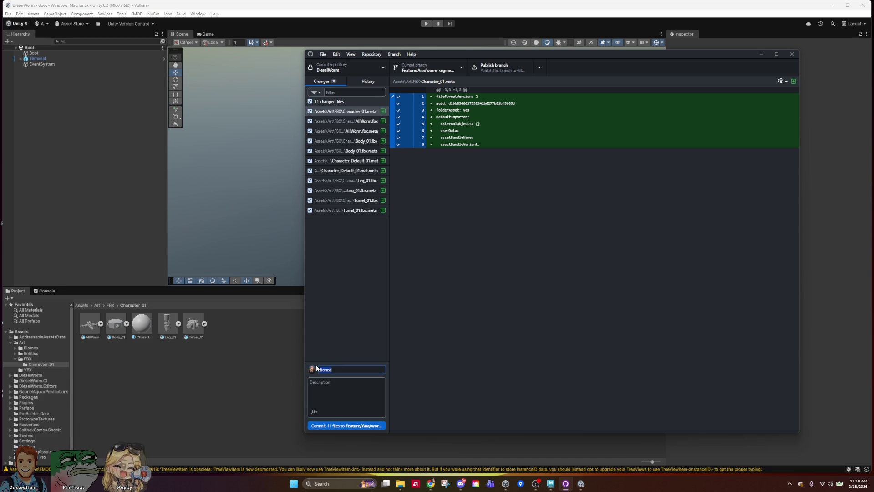
type("Graybox")
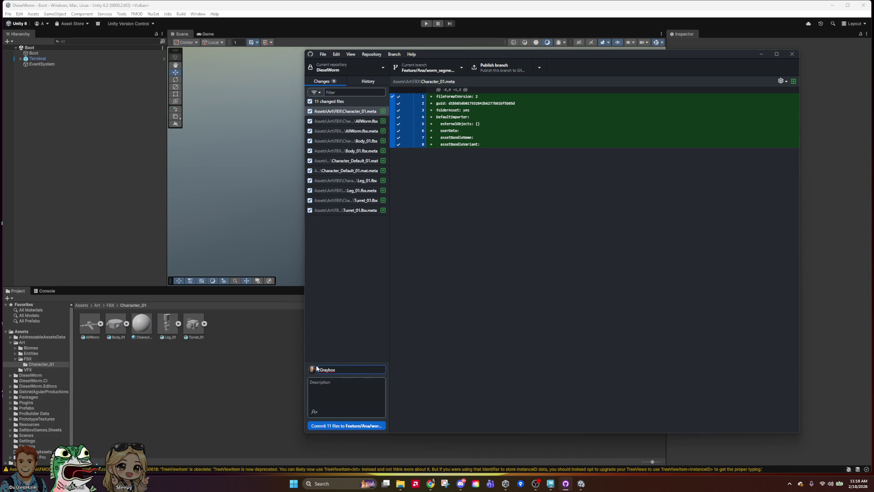
type(" Worm model")
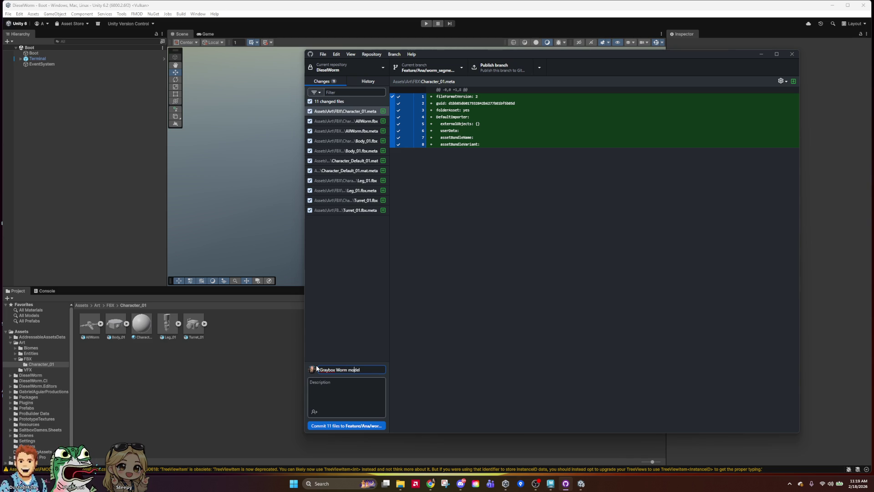
key("BackSpace")
type("M")
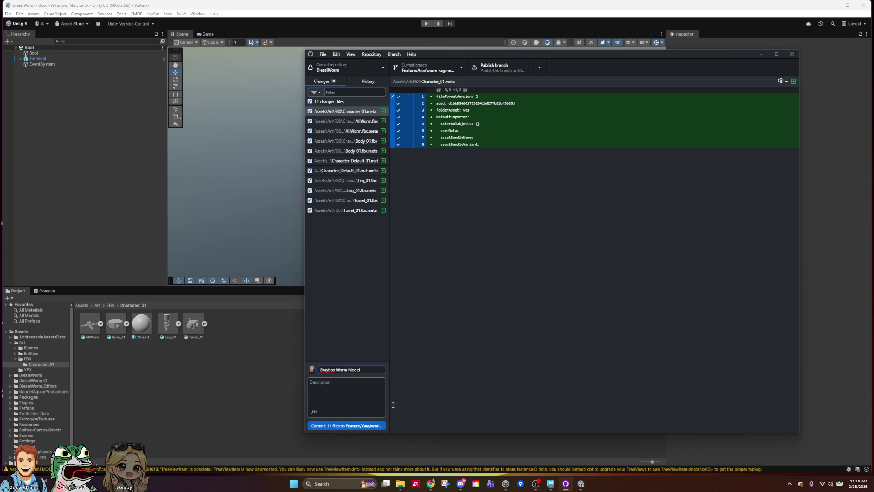
Add the description 'Bones, rigged, worm' and commit the 11 files.
left_click(368, 385)
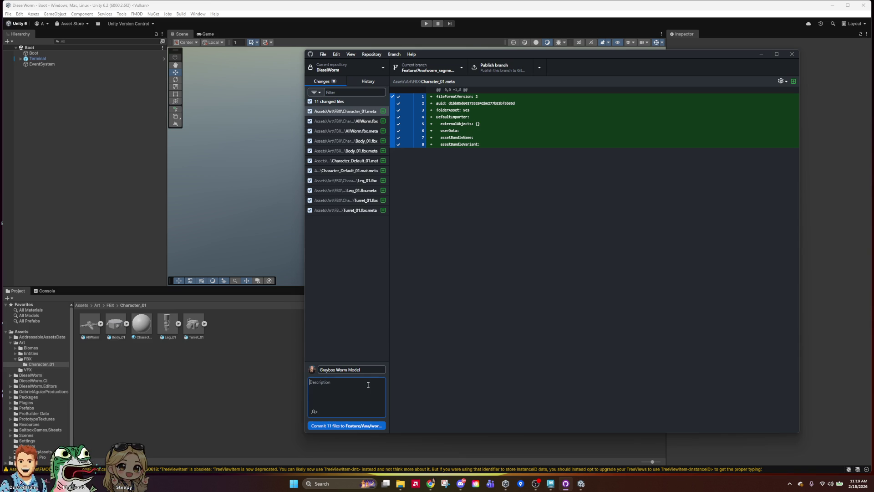
type("B")
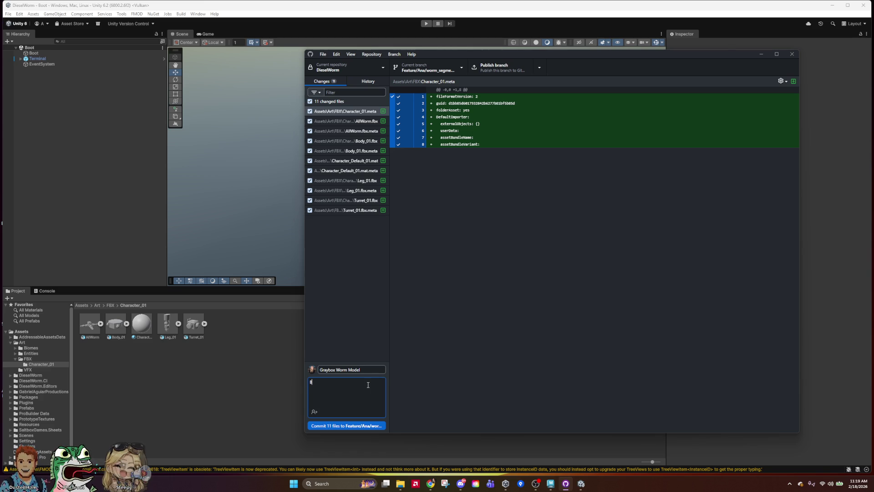
key("BackSpace")
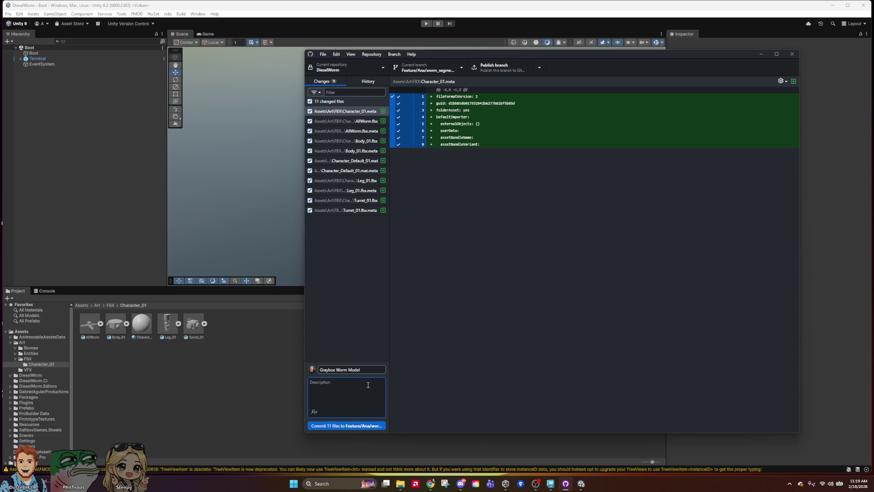
type("B")
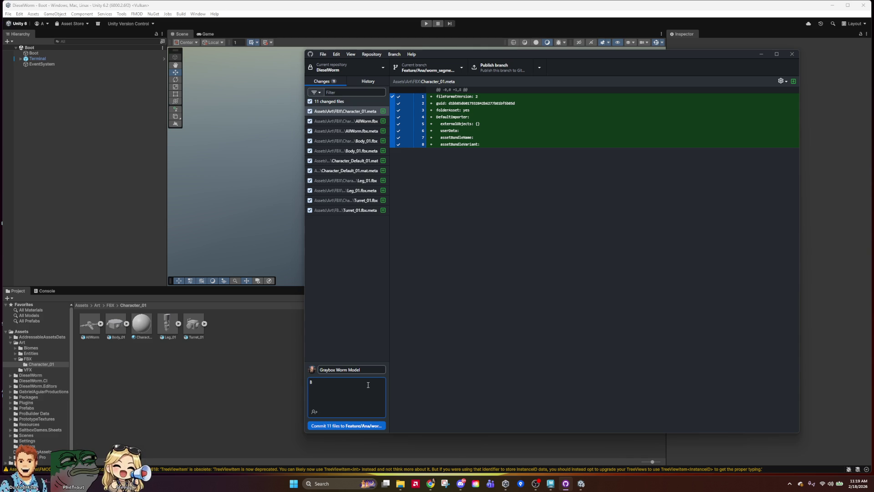
type("ones")
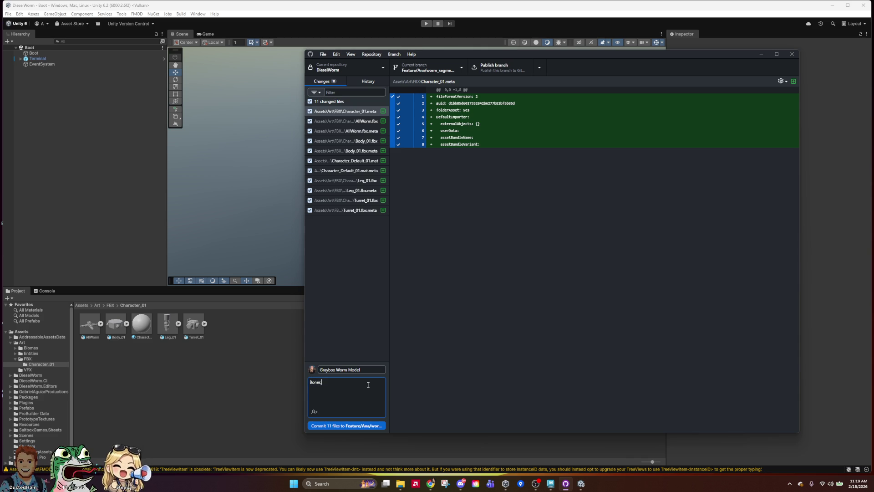
type(", rigged")
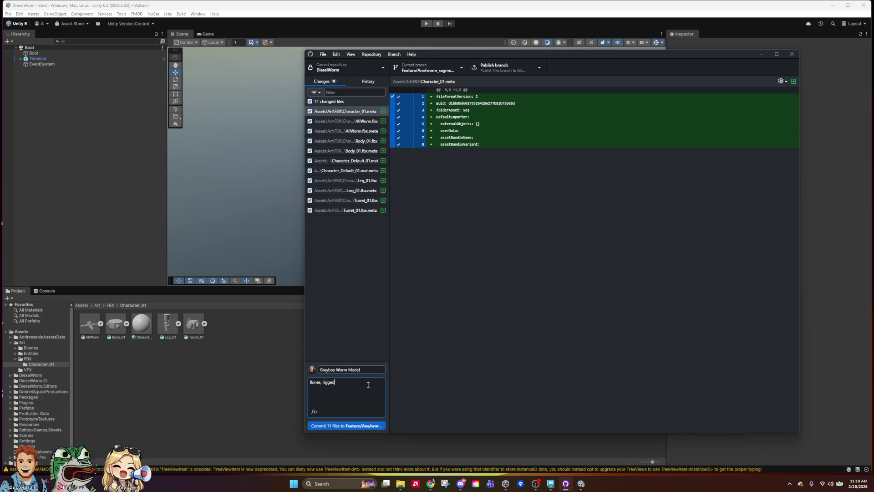
type(", worm")
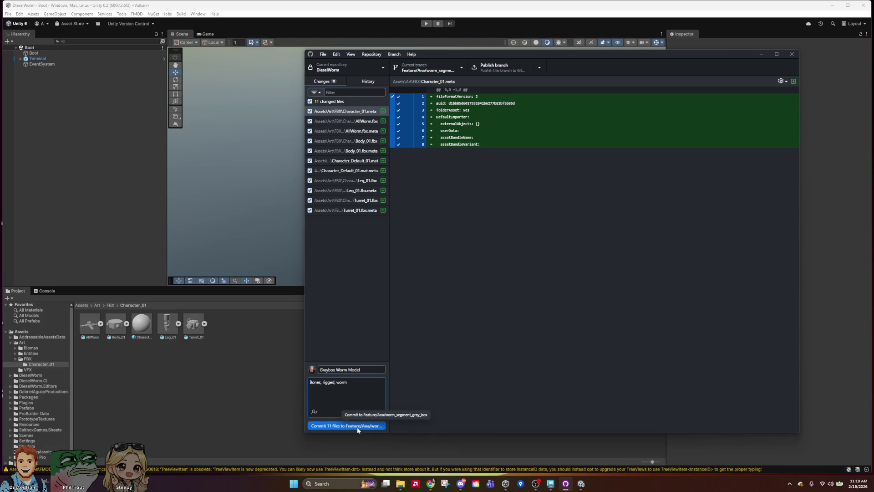
left_click(357, 427)
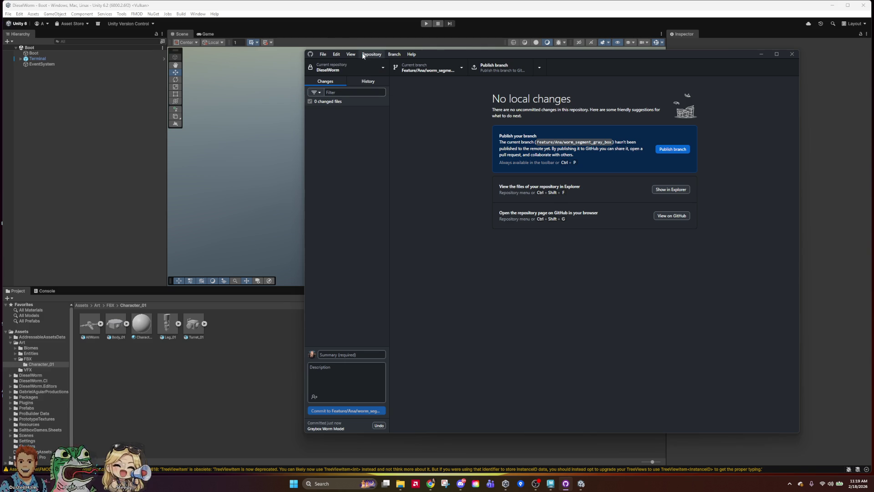
Publish the worm segment gray box branch to the remote repository.
left_click(364, 56)
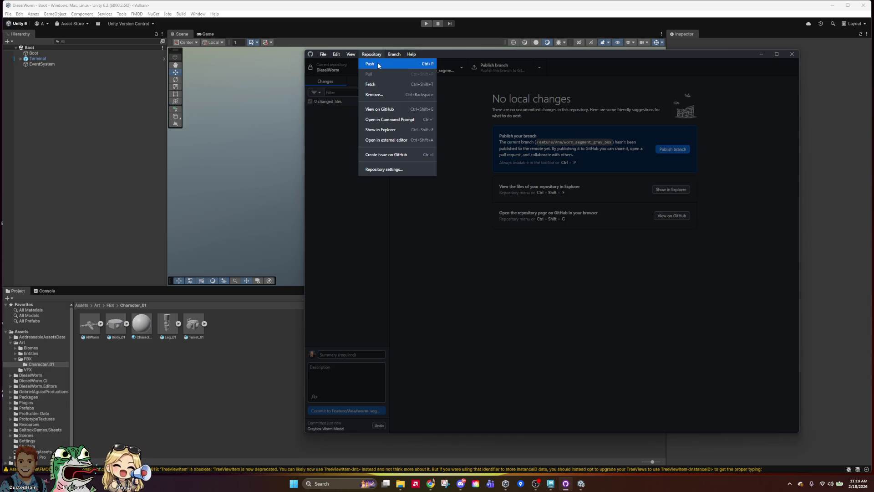
left_click(796, 85)
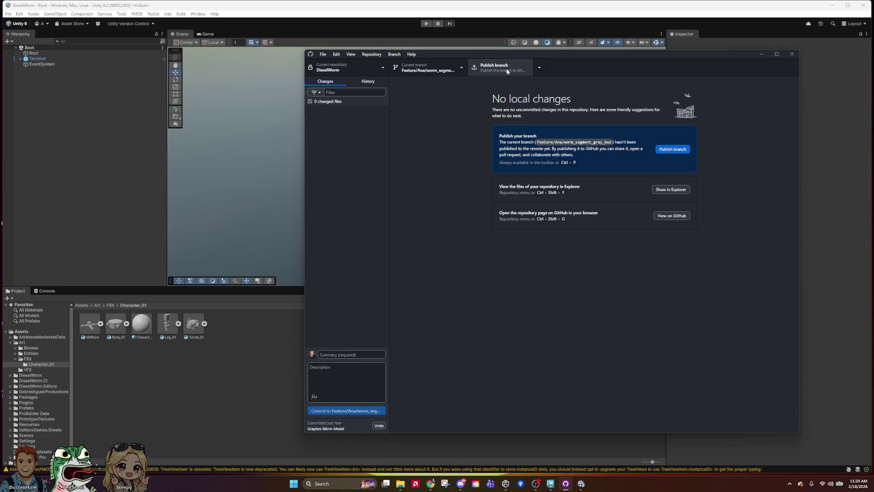
left_click(543, 69)
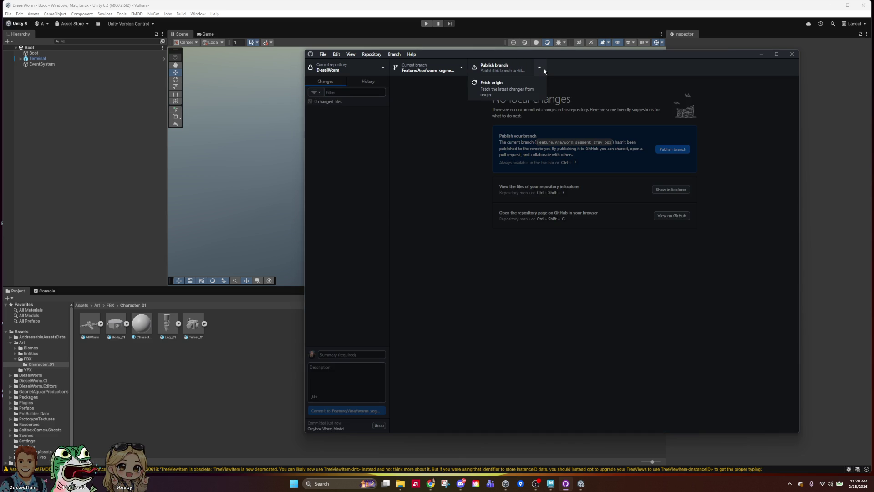
left_click(543, 68)
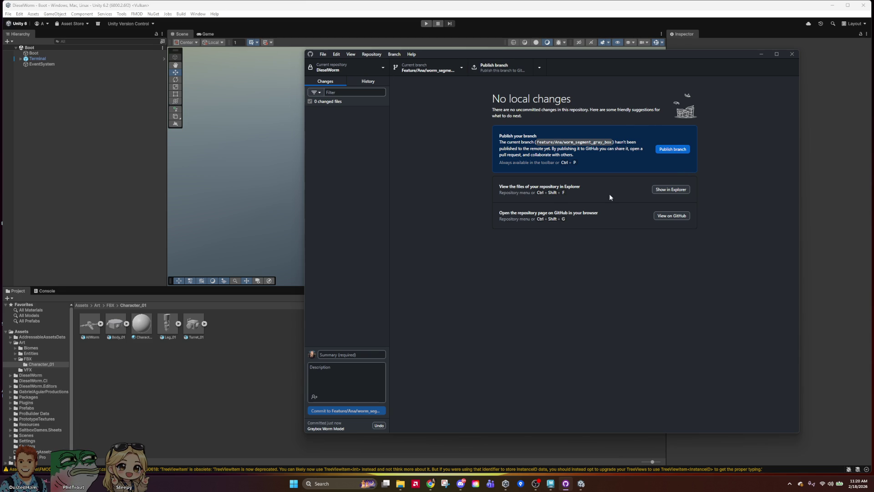
left_click(496, 68)
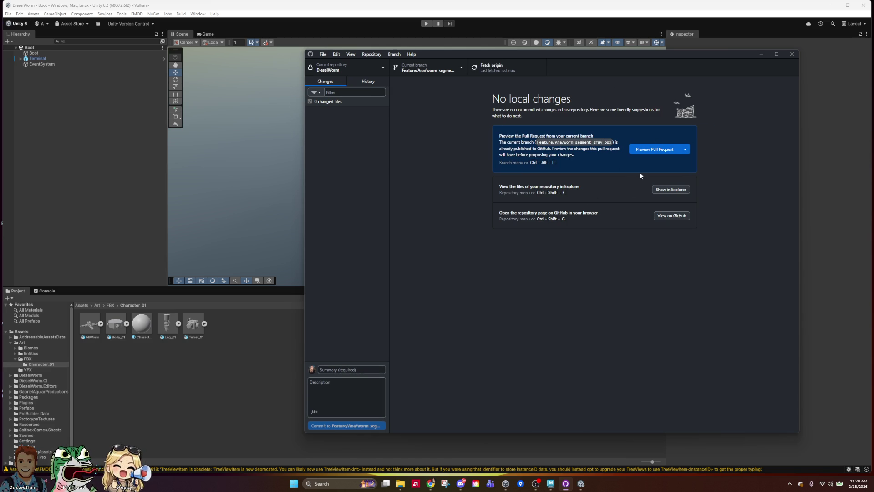
Clear Unity's asset selection, then preview the branch's pull request in GitHub Desktop.
left_click(366, 57)
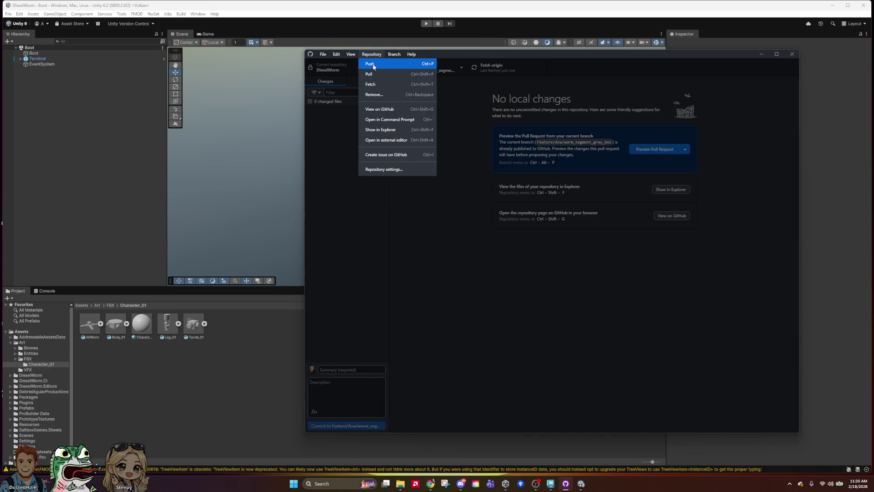
left_click(372, 56)
left_click(372, 54)
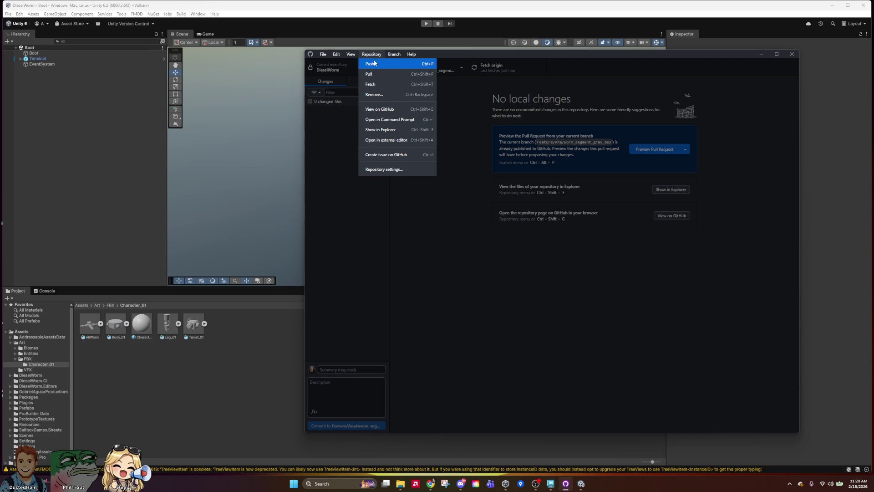
left_click(780, 141)
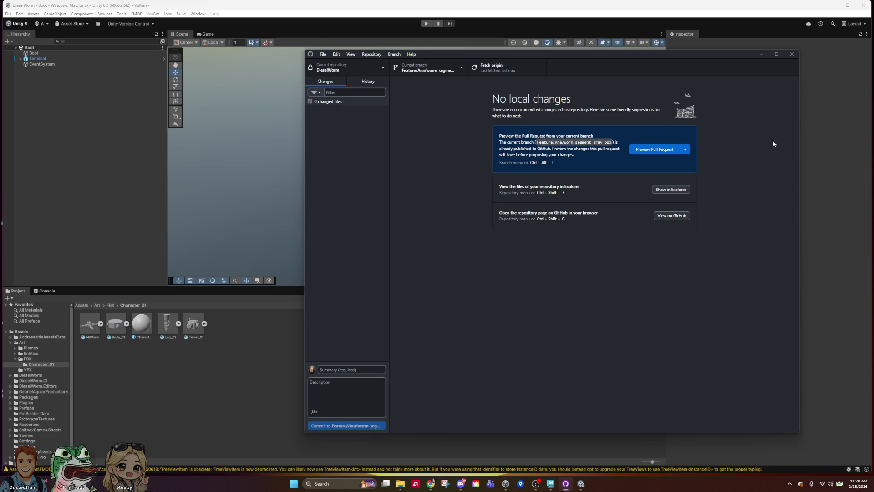
left_click(762, 55)
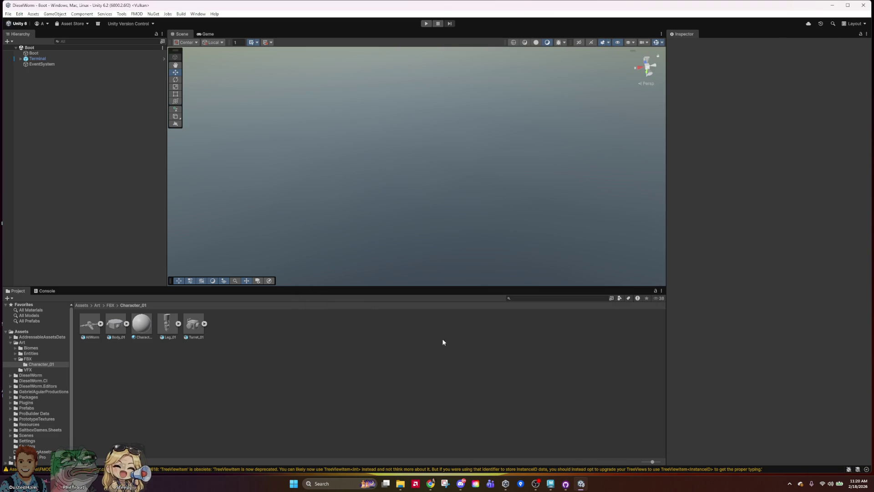
left_click(117, 326)
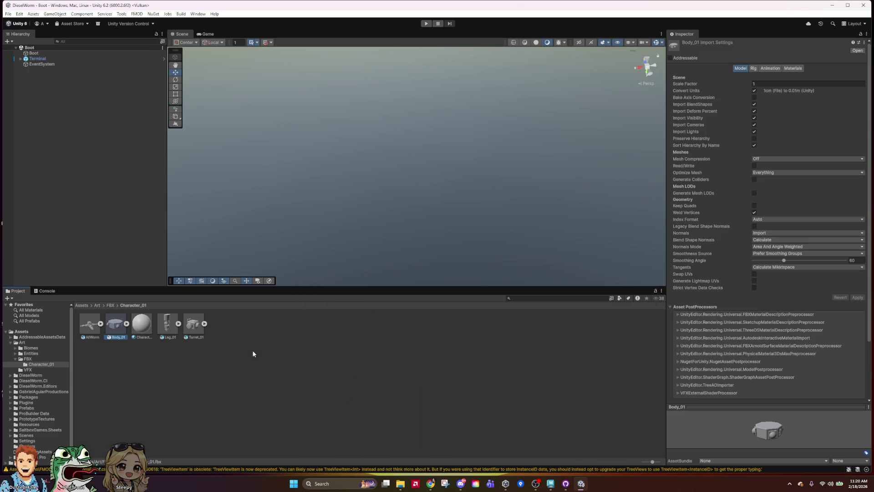
left_click(293, 378)
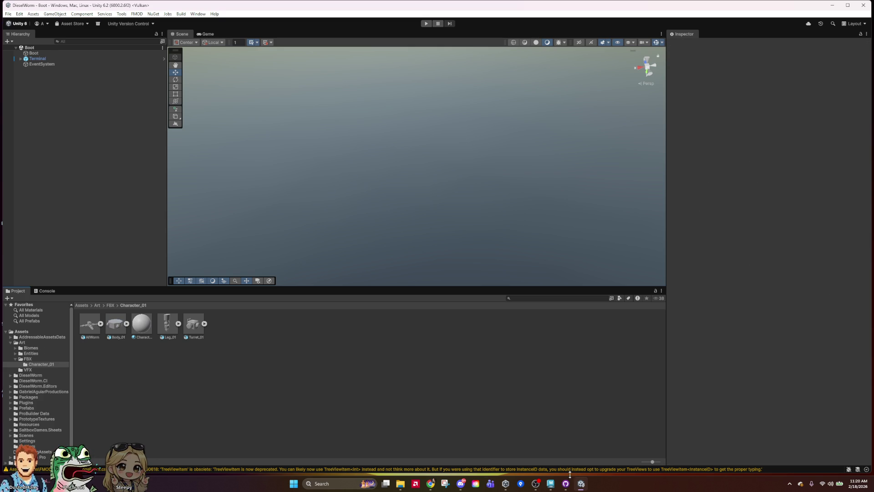
left_click(568, 488)
left_click(662, 150)
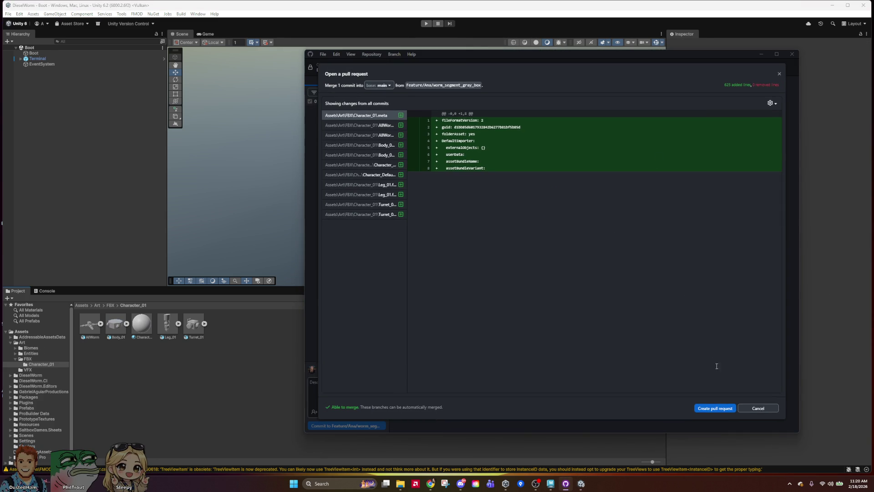
Create the Graybox Worm Model pull request into main and minimize GitHub Desktop.
left_click(719, 409)
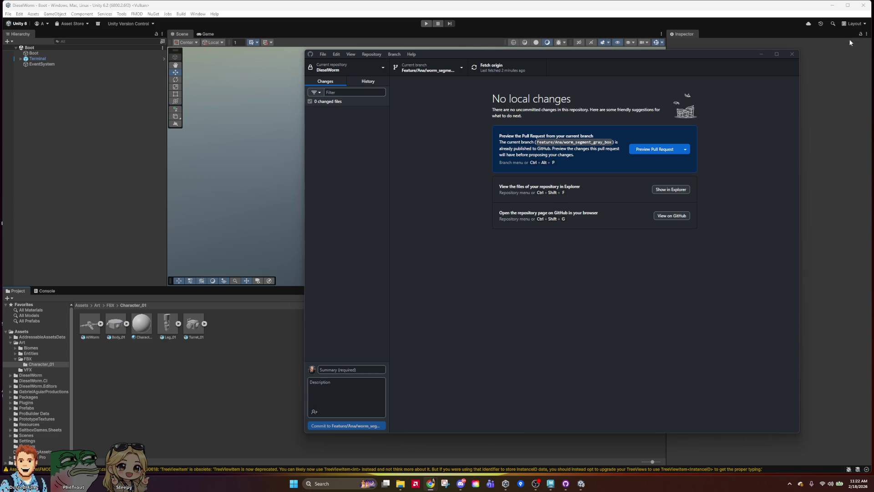
left_click(759, 54)
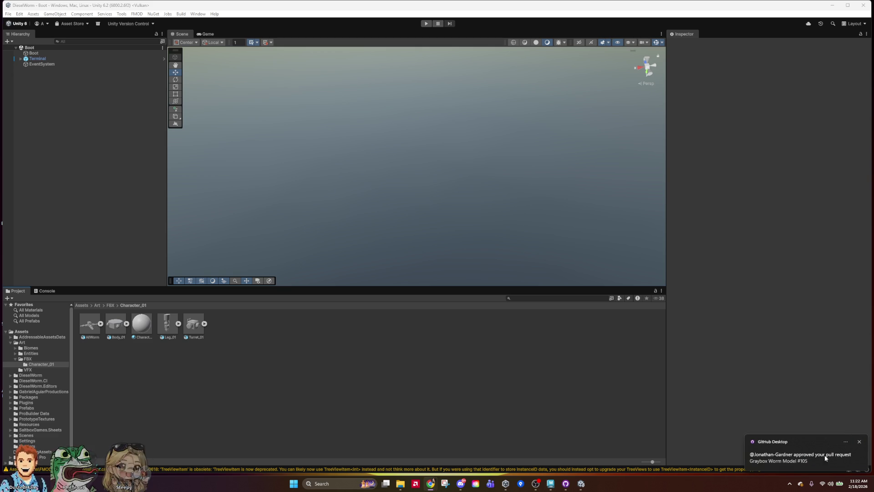
left_click(857, 443)
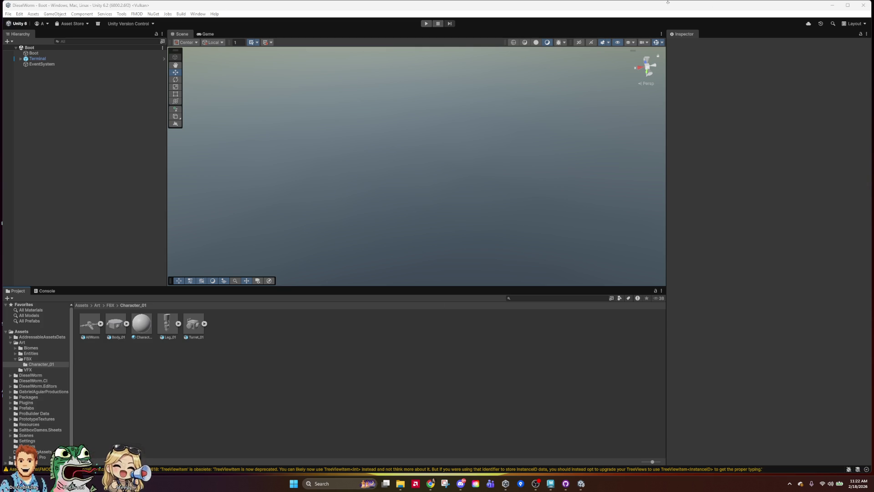
right_click(785, 483)
left_click(791, 468)
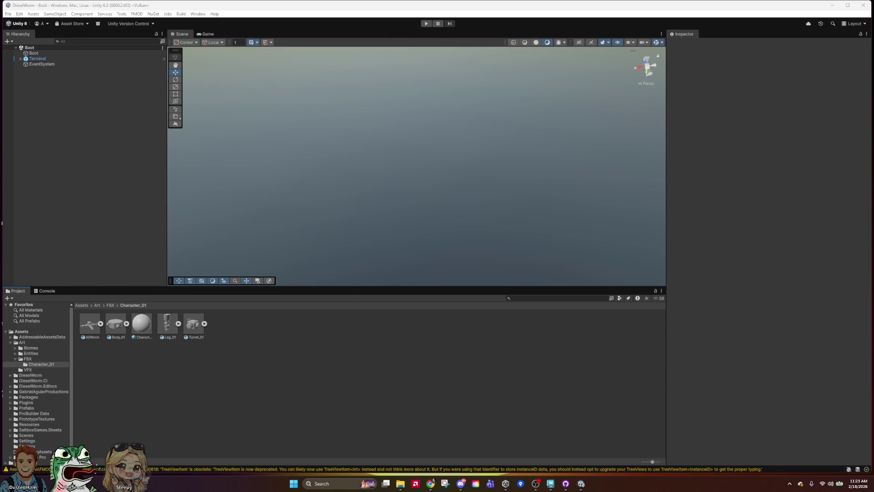
key("super+d")
key("super+d")
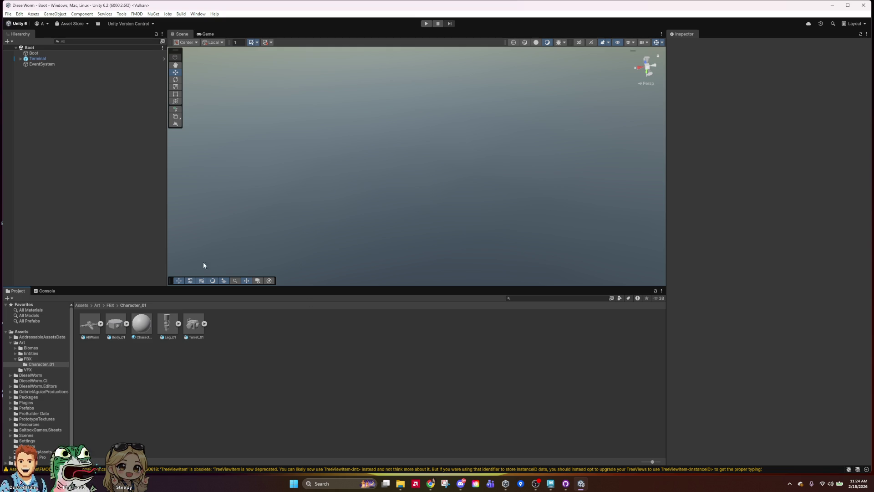
Browse the Art, Scenes, StreamingAssets and New folder entries in the Project tree.
left_click(22, 332)
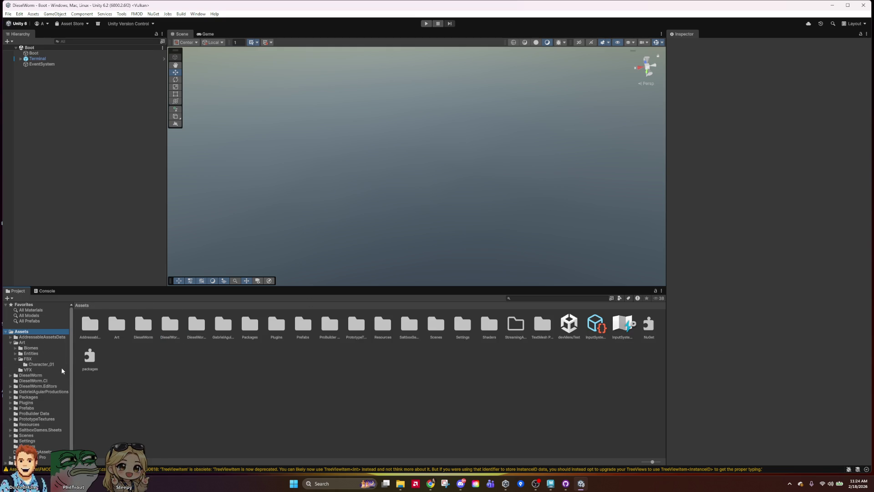
left_click(34, 342)
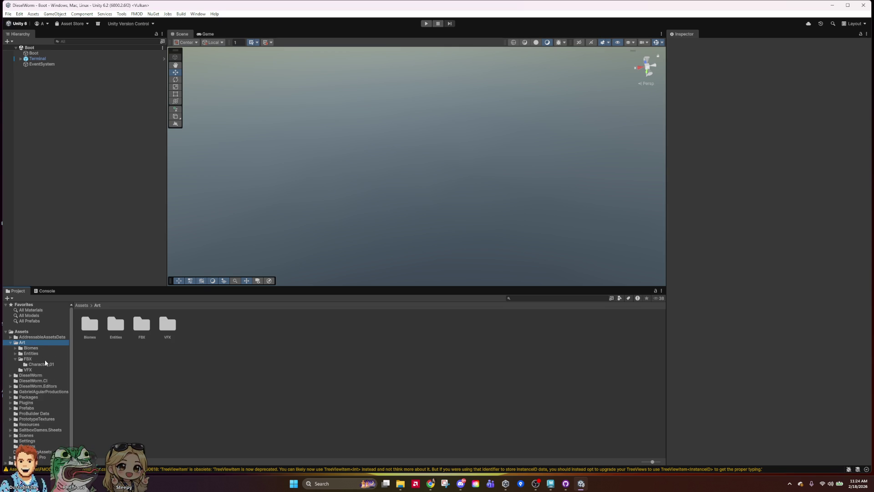
scroll(46, 430, "down", 1)
left_click(24, 433)
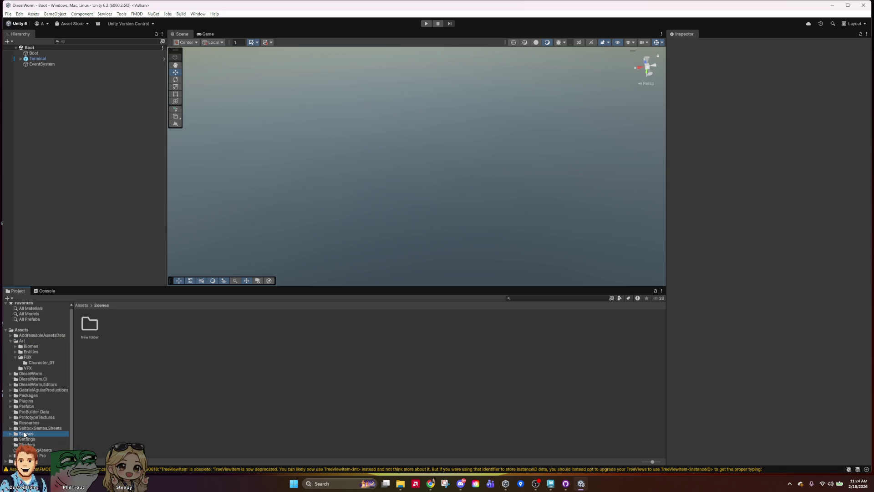
key("Up")
key("Up")
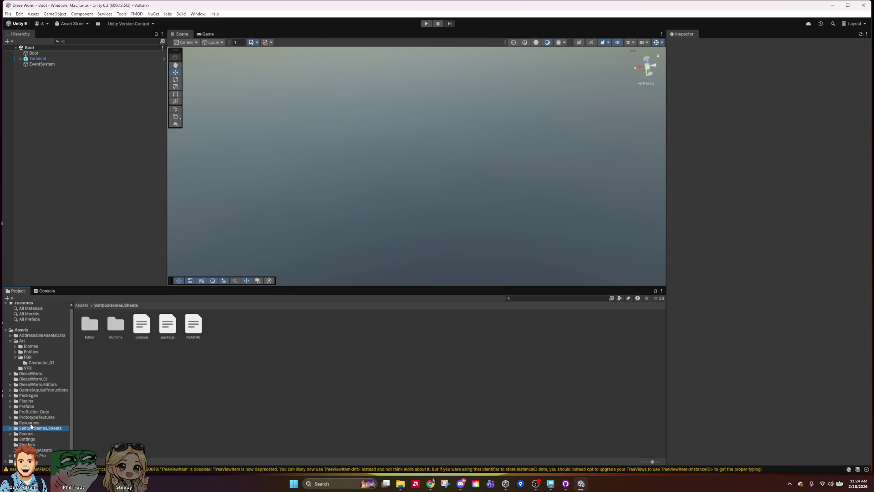
left_click(32, 435)
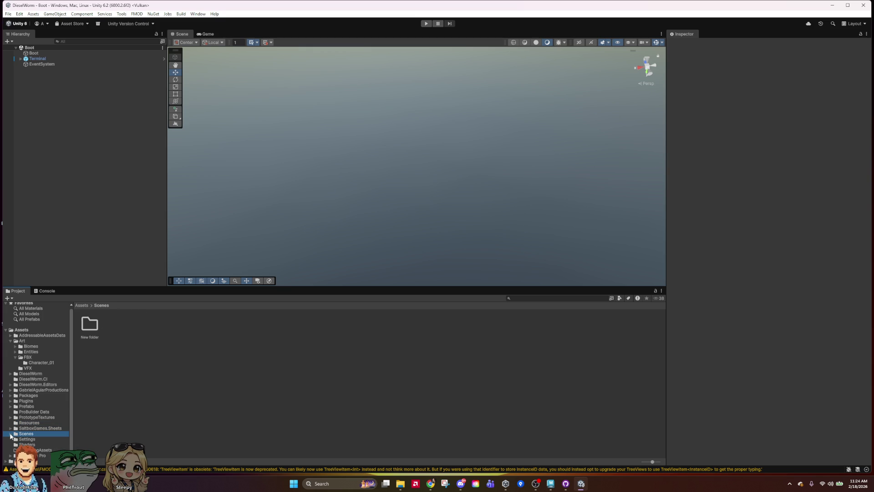
left_click(39, 440)
left_click(35, 435)
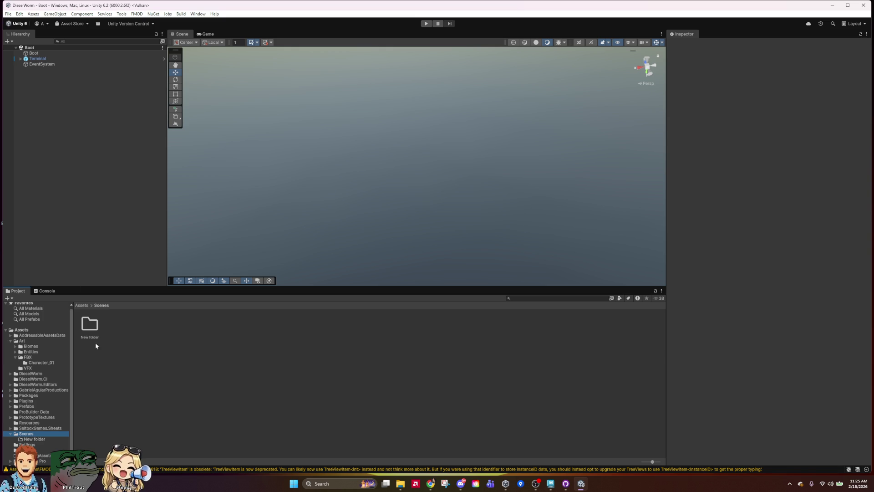
left_click(43, 455)
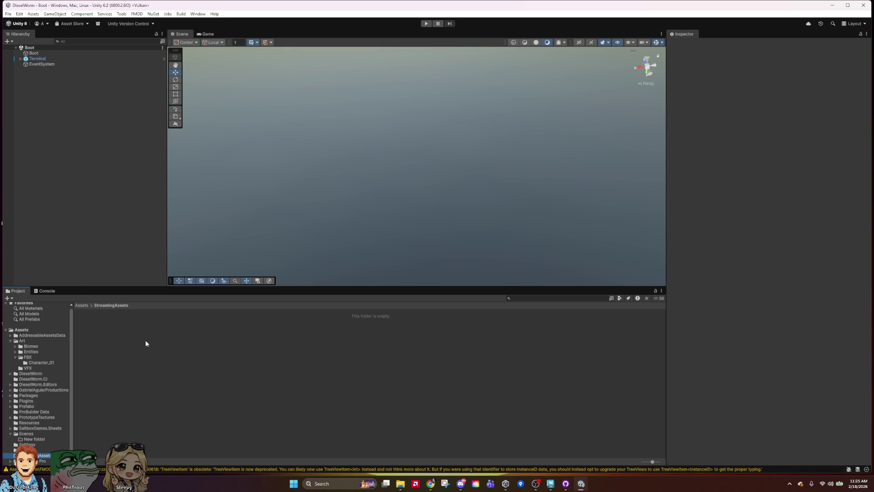
left_click(37, 449)
left_click(37, 444)
left_click(44, 439)
Browse up through PrototypeTextures, Prefabs and DieselWorm to the top-level Assets folder.
left_click(41, 434)
left_click(43, 428)
left_click(46, 422)
left_click(48, 417)
left_click(46, 412)
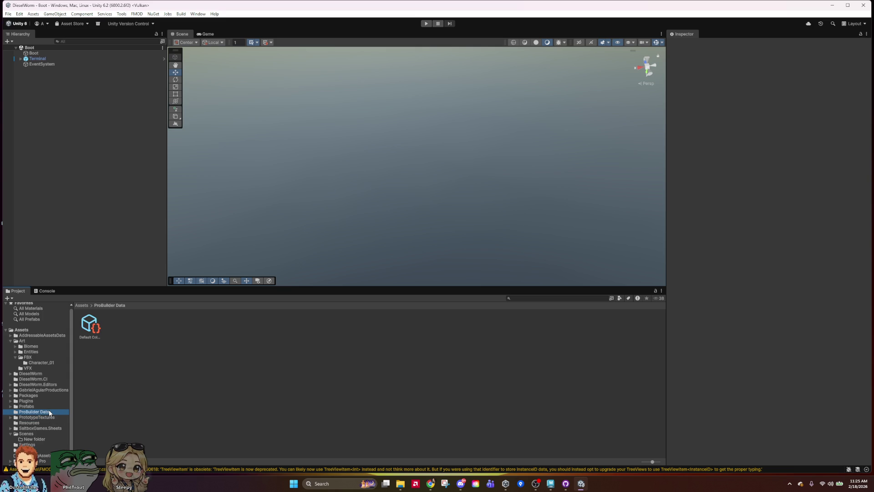
left_click(43, 406)
left_click(41, 396)
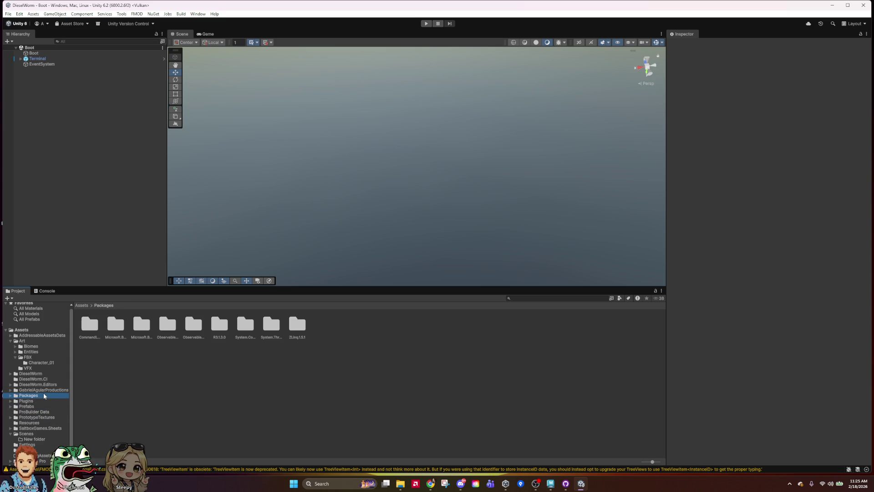
left_click(46, 390)
left_click(48, 378)
left_click(45, 369)
left_click(43, 363)
left_click(37, 373)
left_click(526, 367)
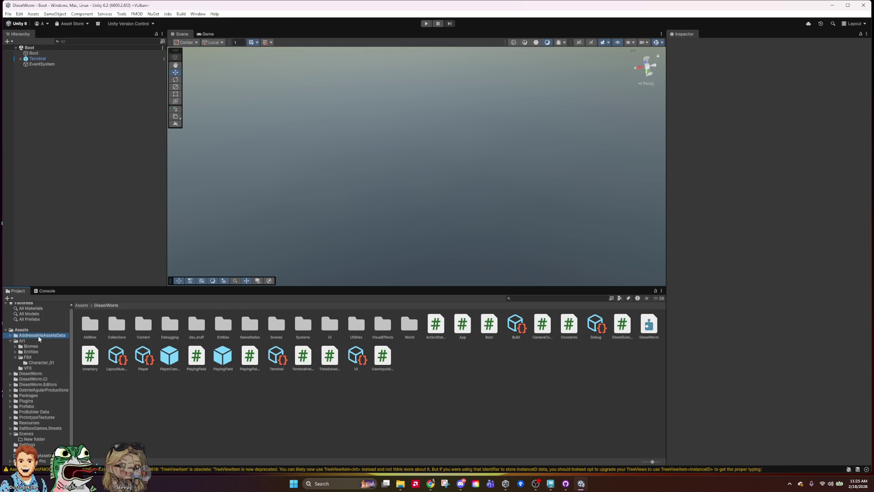
left_click(15, 334)
left_click(17, 330)
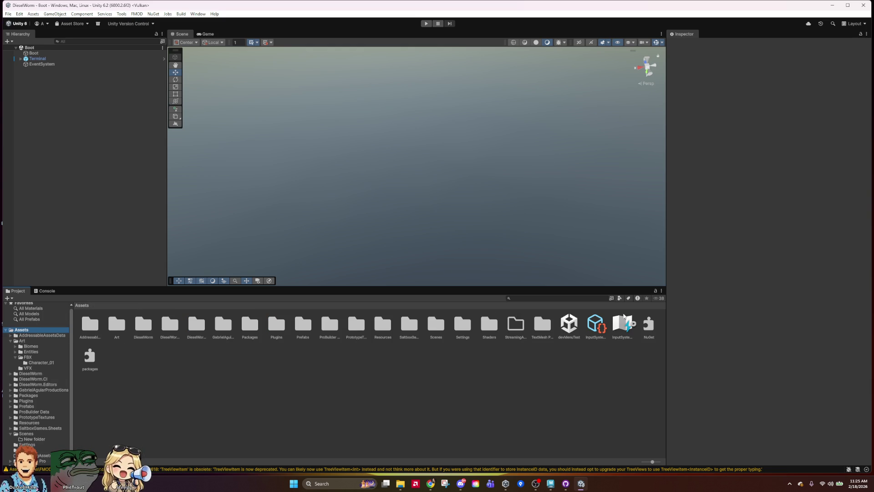
left_click(544, 299)
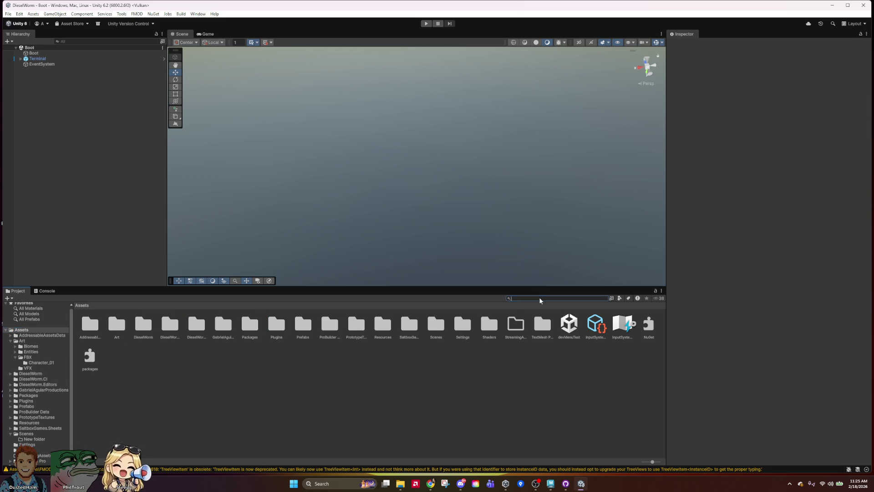
Search the project for 'boot', select the Boot scene, then show the DieselWorm folder's contents.
type("roo")
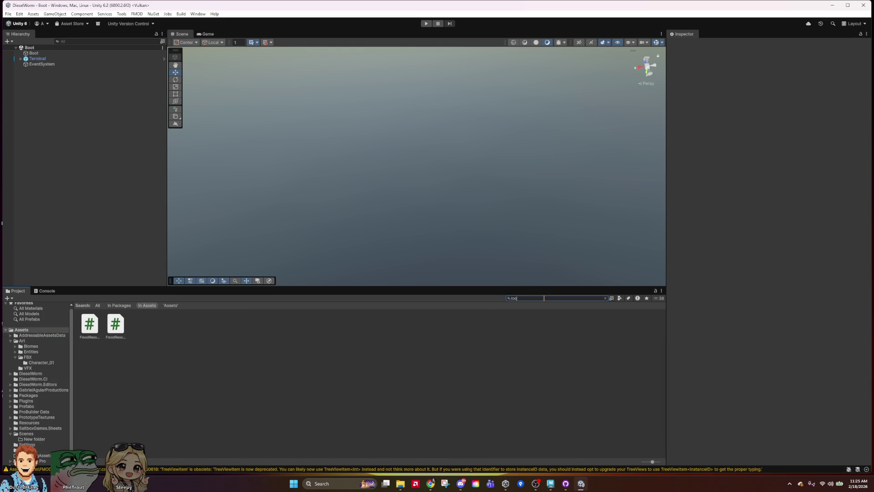
key("BackSpace")
key("BackSpace")
key("BackSpace")
type("boot")
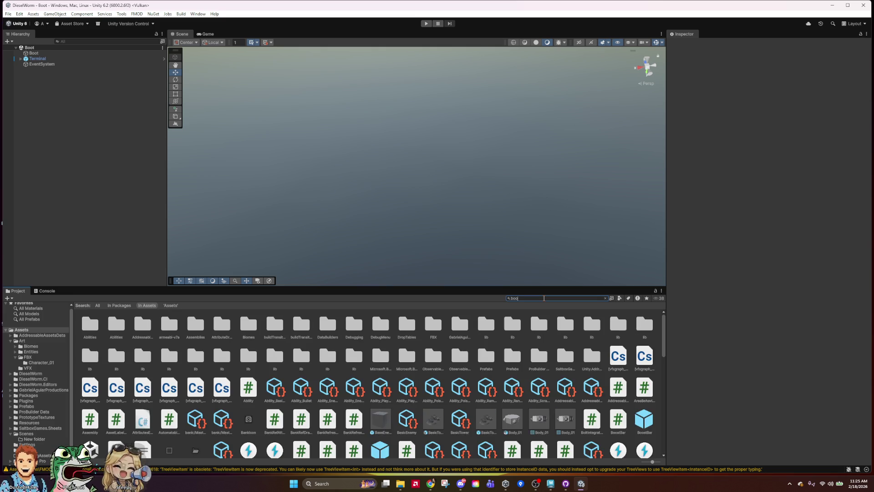
left_click(115, 325)
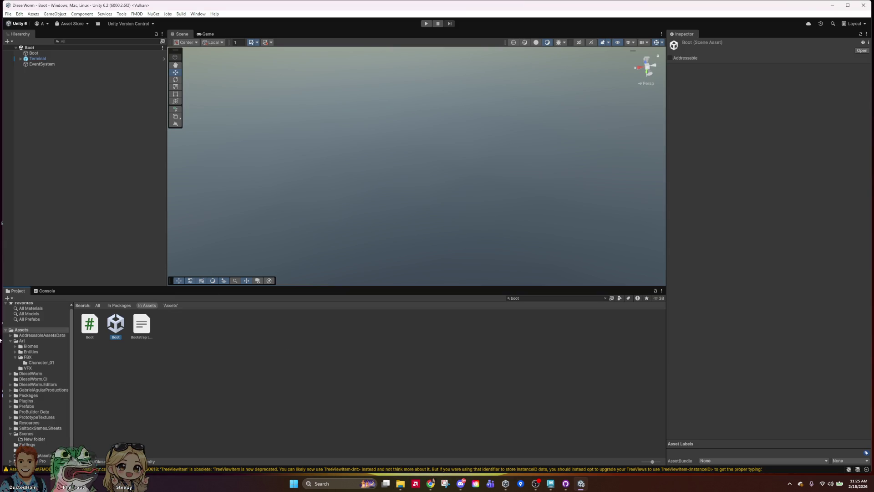
left_click(35, 374)
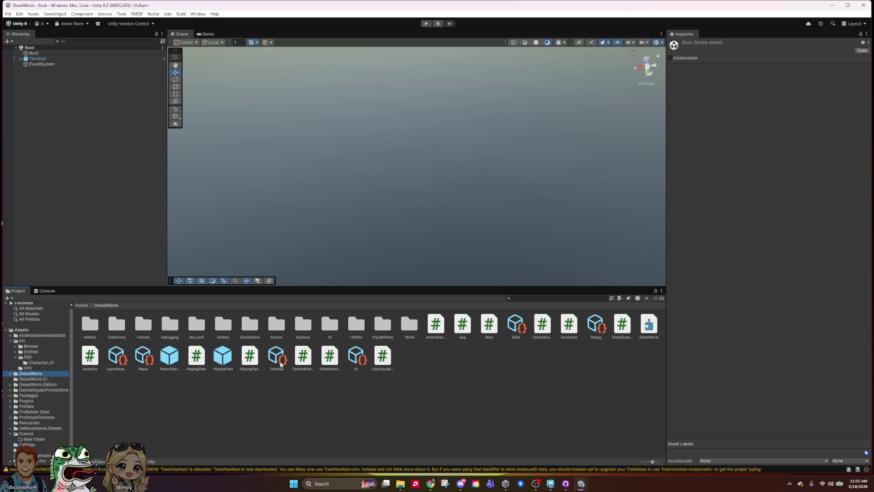
Open the DieselWorm Scenes folder listing Boot, dev, MainMenu and PlayingField, and clear the selection.
double_click(276, 323)
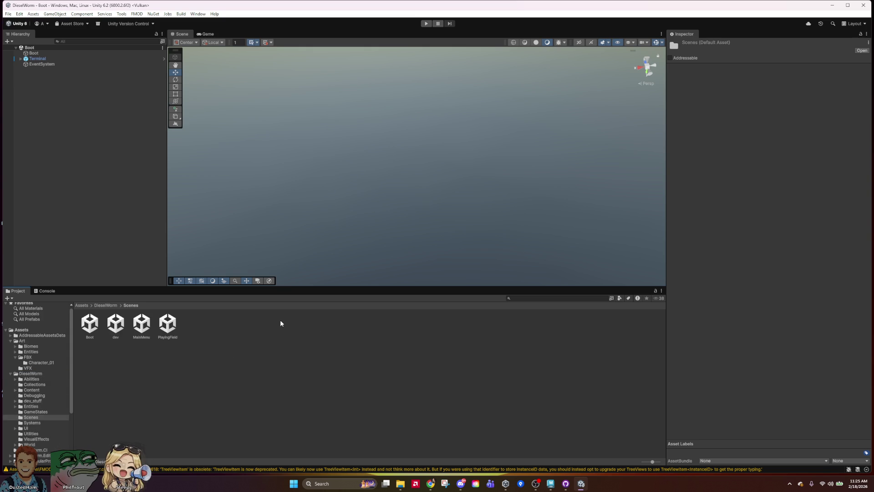
left_click(164, 395)
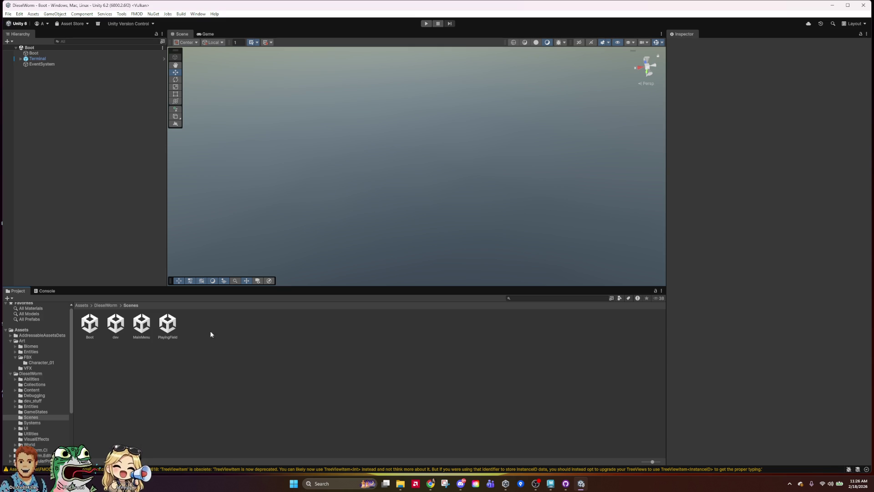
left_click_drag(142, 323, 196, 324)
left_click_drag(141, 326, 142, 329)
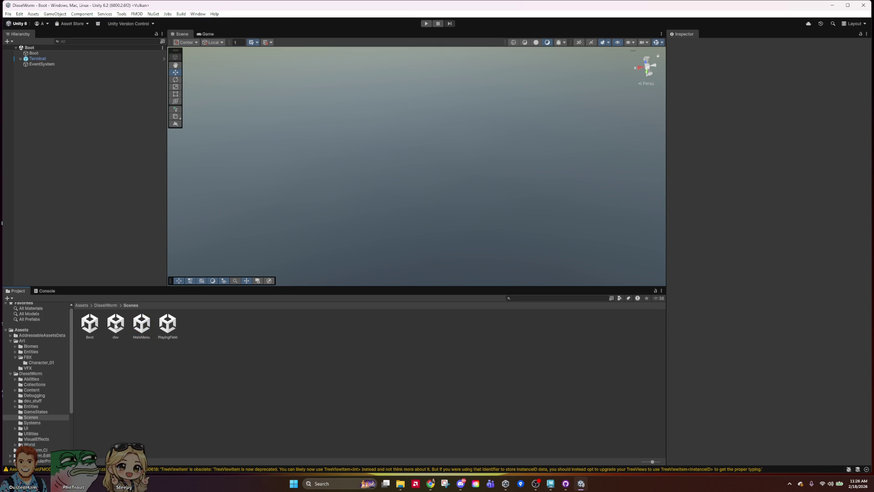
left_click(67, 131)
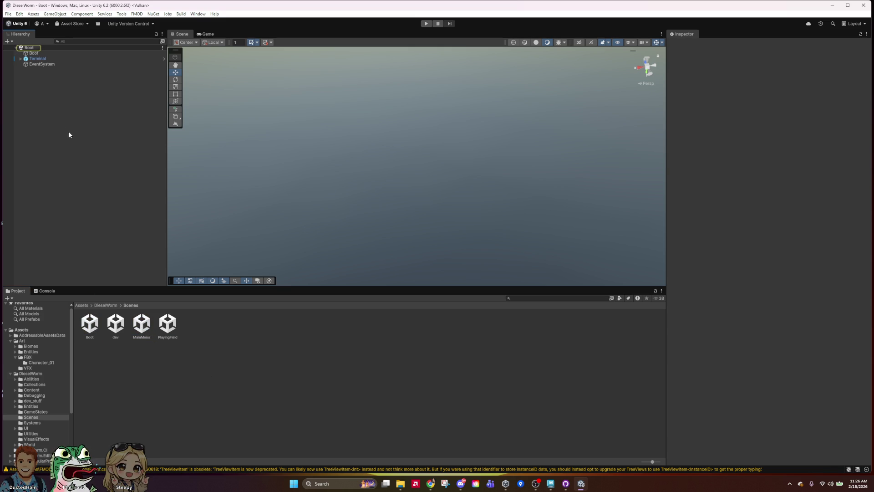
Add the PlayingField scene to the Hierarchy alongside Boot, then run the game and pause it.
left_click_drag(169, 328, 84, 125)
scroll(501, 246, "down", 10)
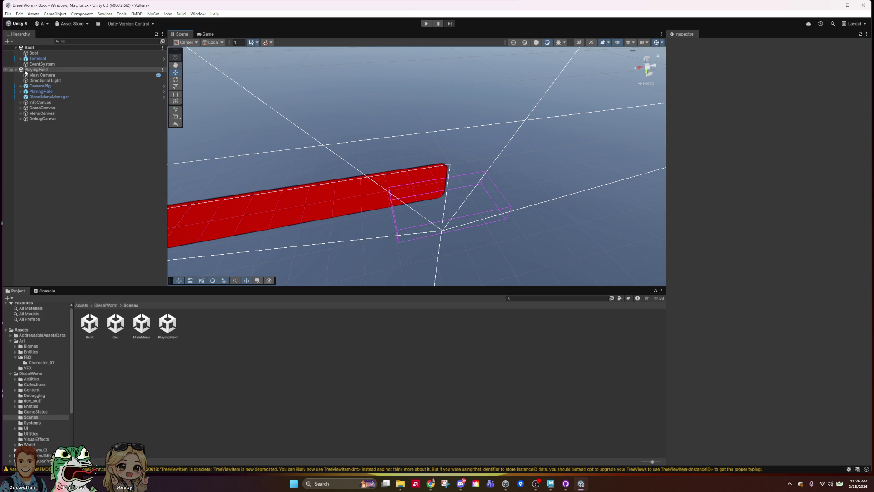
left_click(425, 24)
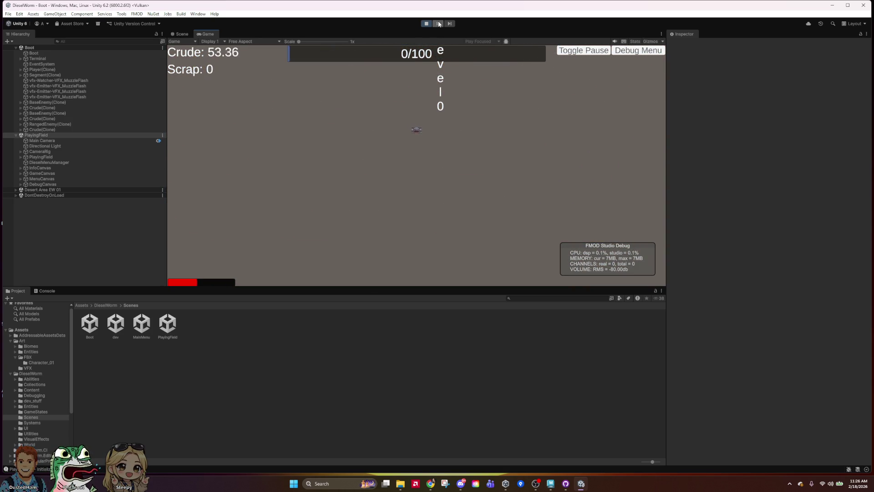
left_click(438, 23)
Orbit and zoom the Scene view to look down on the desert terrain, rocks and water.
scroll(572, 263, "down", 5)
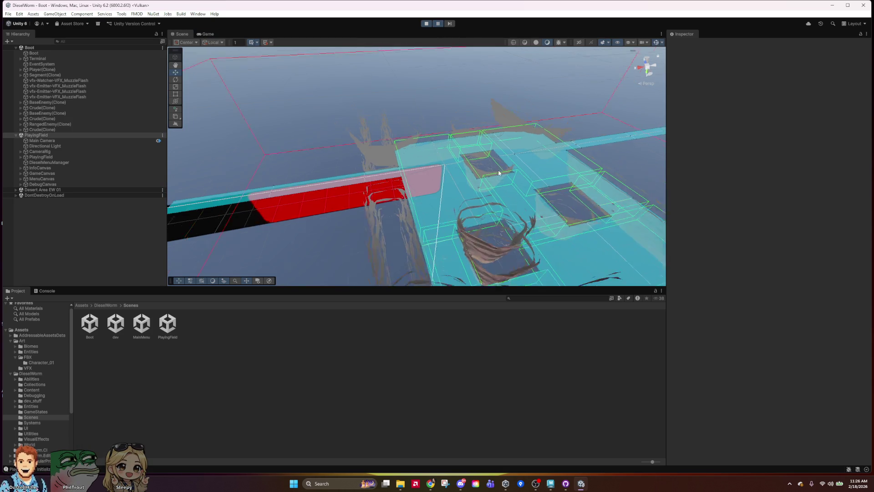
mouse_move(553, 226)
left_mouse_down("alt")
mouse_move(580, 242)
mouse_move(527, 171)
mouse_move(494, 64)
mouse_move(523, 158)
mouse_move(517, 69)
mouse_move(537, 220)
mouse_move(496, 257)
left_mouse_up("alt")
scroll(497, 256, "up", 10)
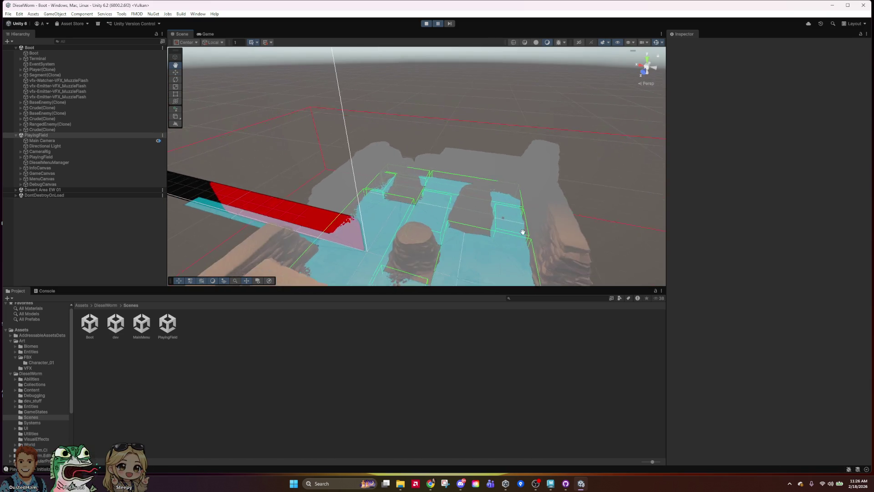
scroll(510, 215, "up", 10)
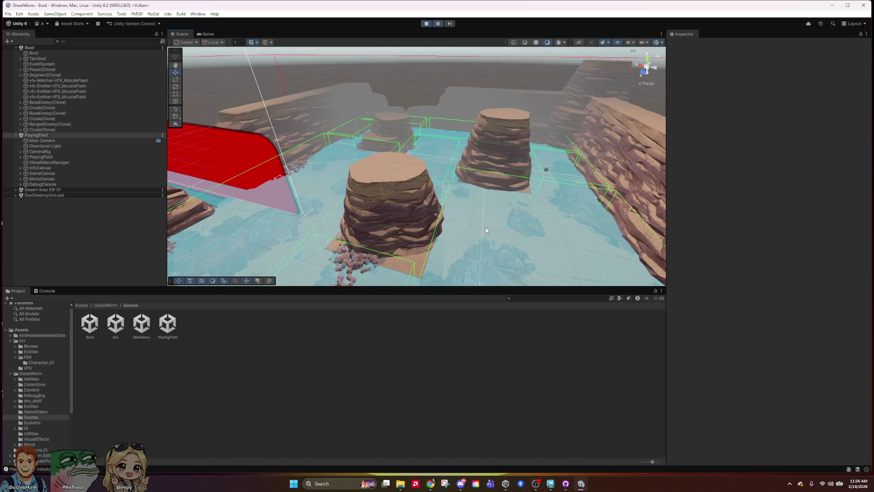
mouse_move(455, 184)
left_mouse_down("alt")
mouse_move(460, 246)
mouse_move(446, 274)
left_mouse_up("alt")
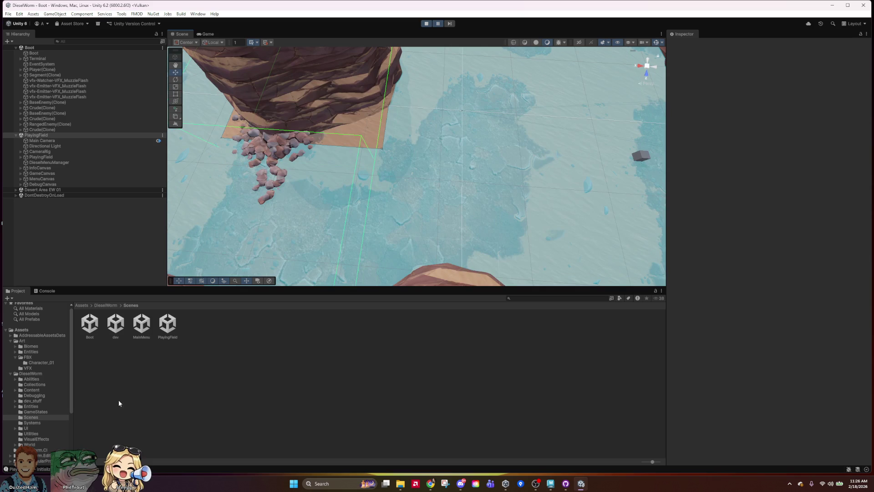
left_click(44, 357)
Place the AllWorm model from the Character_01 folder on the terrain and orbit around it.
double_click(89, 324)
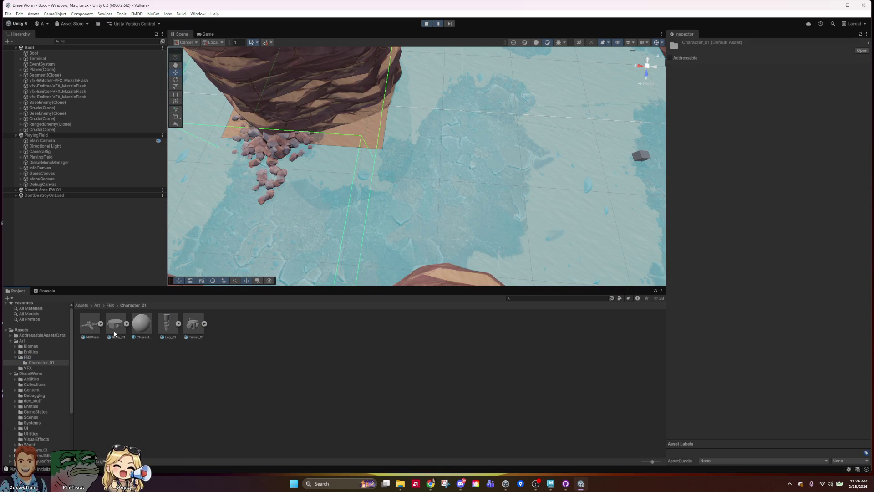
double_click(44, 200)
mouse_move(437, 200)
left_mouse_down("alt")
mouse_move(498, 189)
mouse_move(415, 130)
mouse_move(418, 168)
left_mouse_up("alt")
scroll(498, 193, "up", 5)
key("e")
key("w")
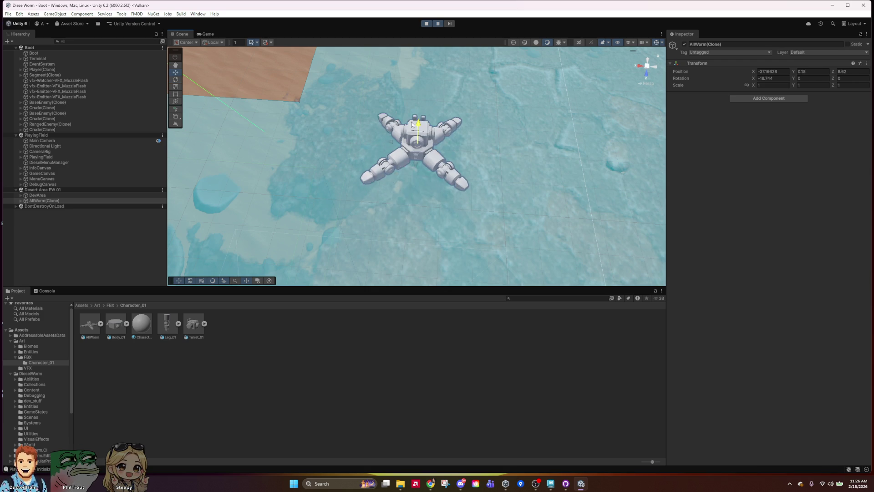
mouse_move(412, 146)
left_mouse_down("alt")
mouse_move(479, 170)
mouse_move(407, 155)
mouse_move(295, 114)
left_mouse_up("alt")
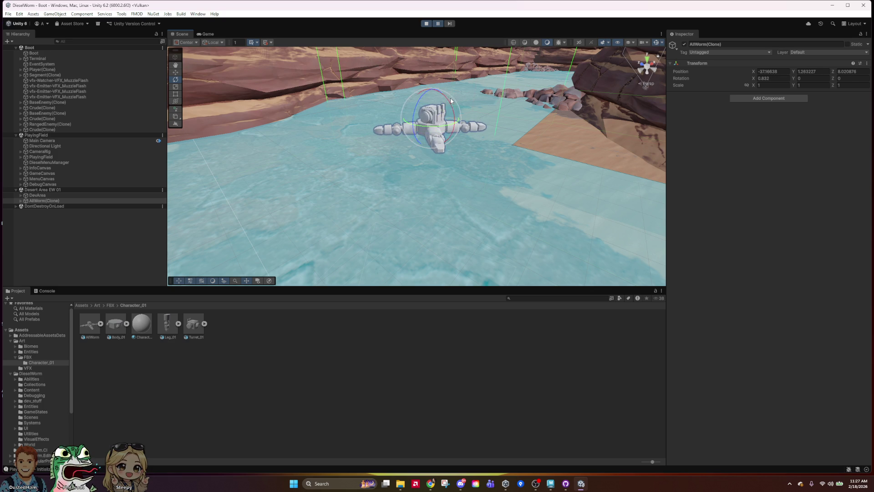
mouse_move(555, 127)
left_mouse_down("alt")
mouse_move(504, 195)
mouse_move(698, 187)
mouse_move(553, 189)
mouse_move(435, 266)
mouse_move(459, 205)
left_mouse_up("alt")
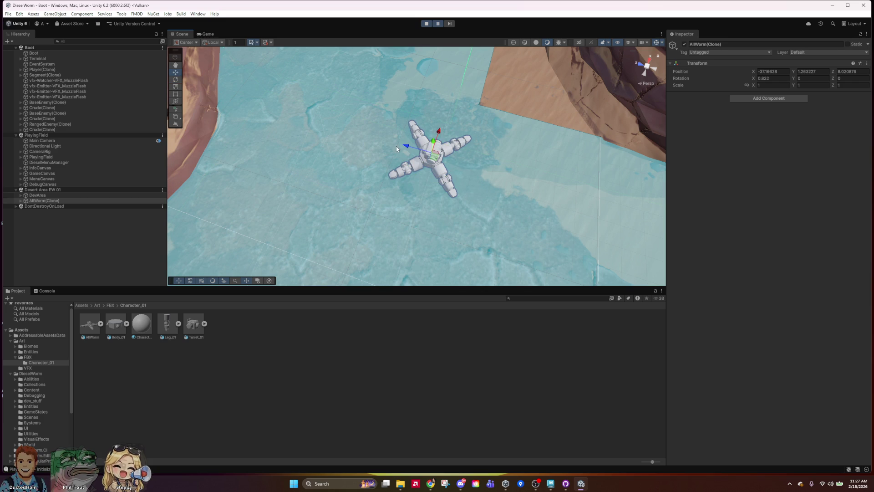
Inspect the worm's turret piece, then select AllWorm(Clone) and delete it.
left_click(239, 337)
key("w")
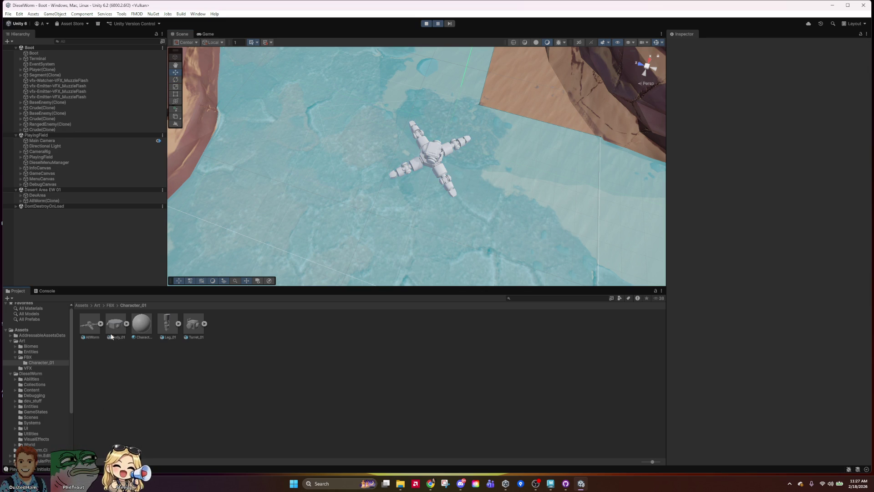
left_click(438, 153)
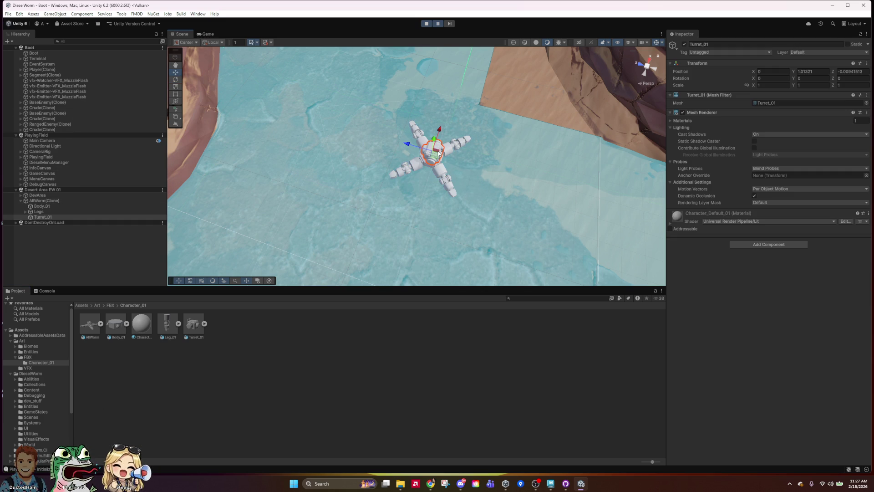
left_click(75, 242)
left_click(47, 190)
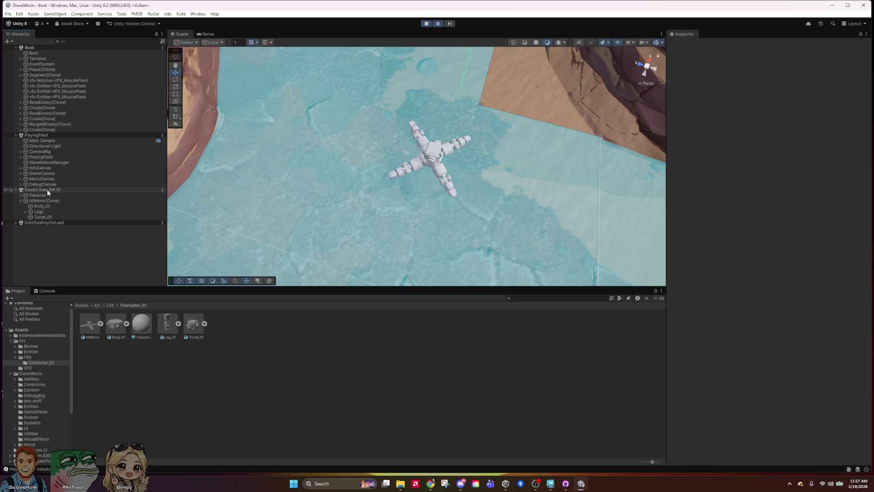
left_click(48, 199)
key("Delete")
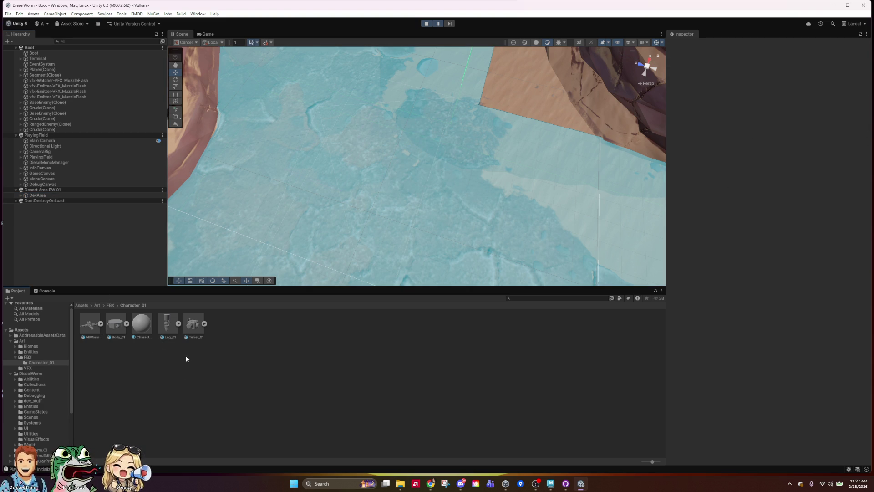
Place Turret_01 in the scene and turn Leg_01 about -81 degrees on Y, nudging it along Z.
mouse_move(174, 300)
left_mouse_down()
mouse_move(73, 245)
mouse_move(98, 251)
left_mouse_up()
mouse_move(330, 206)
left_mouse_down("alt")
mouse_move(412, 143)
mouse_move(460, 145)
mouse_move(431, 145)
mouse_move(448, 242)
left_mouse_up("alt")
key("e")
left_click_drag(440, 195, 511, 187)
key("w")
mouse_move(438, 214)
left_mouse_down()
mouse_move(450, 255)
mouse_move(455, 221)
mouse_move(420, 171)
mouse_move(457, 189)
mouse_move(421, 191)
left_mouse_up()
Lower Leg_01 and slide it in underneath the body.
key("e")
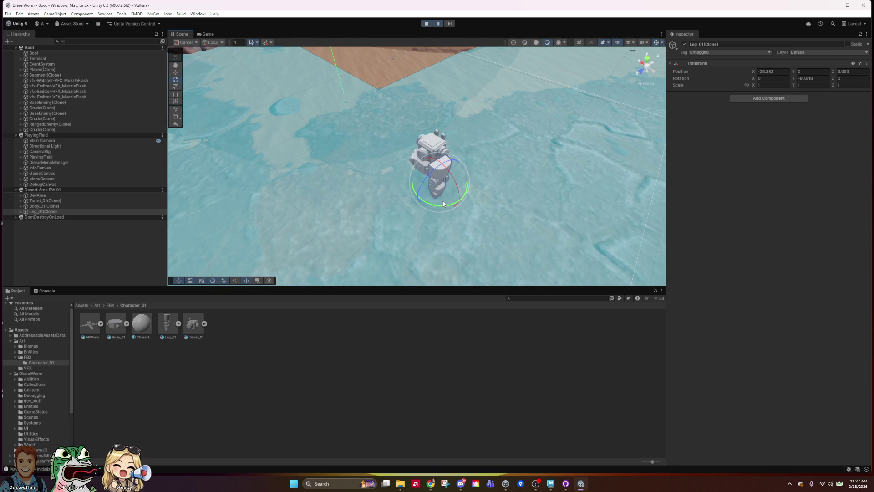
mouse_move(516, 194)
left_mouse_down("alt")
mouse_move(507, 247)
mouse_move(515, 240)
left_mouse_up("alt")
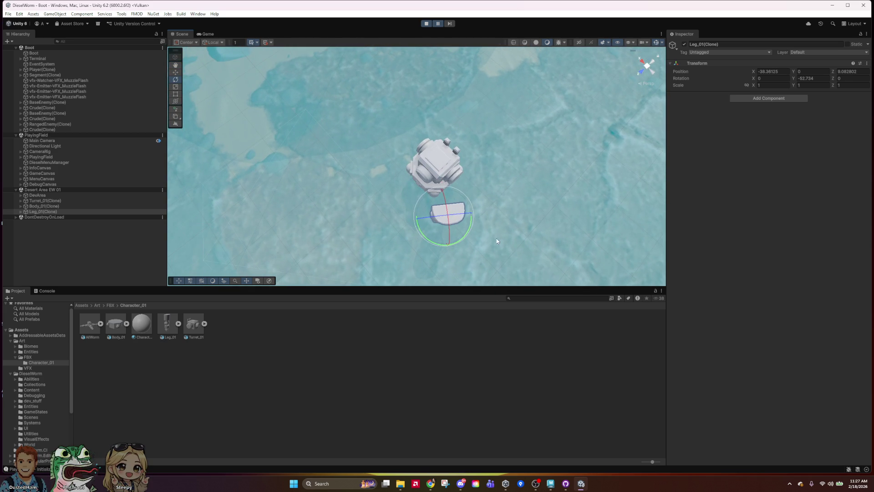
mouse_move(437, 228)
left_mouse_down("alt")
mouse_move(472, 146)
mouse_move(473, 173)
left_mouse_up("alt")
left_click_drag(491, 205, 301, 123)
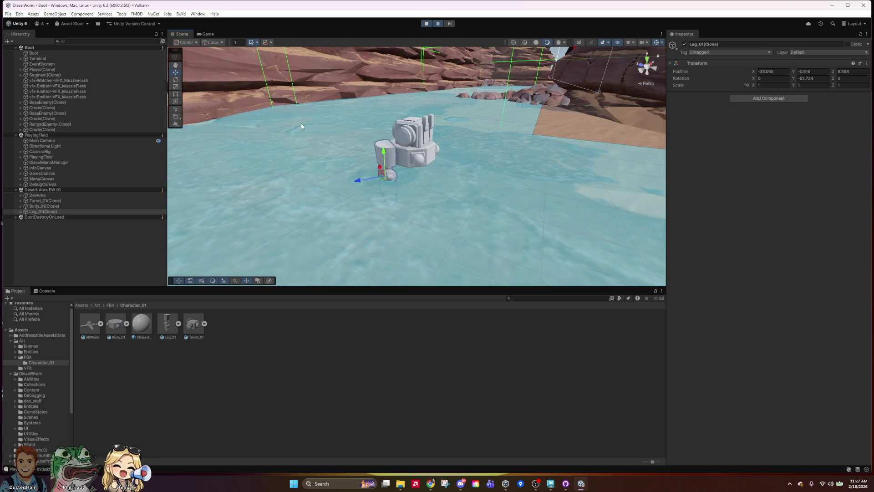
left_click_drag(356, 182, 368, 158)
Rotate Leg_01 to about -46 degrees on Y and nudge it slightly along X.
key("e")
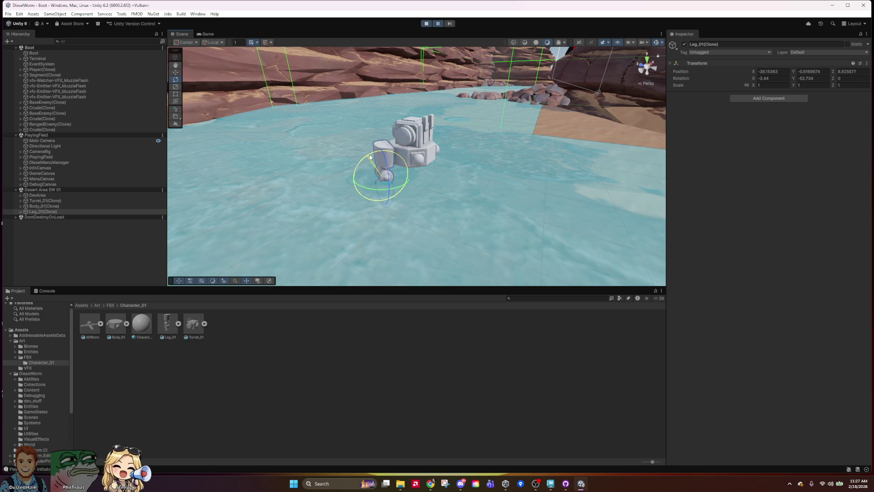
left_click_drag(581, 152, 595, 263, "alt")
left_click_drag(458, 225, 452, 225)
key("w")
mouse_move(415, 204)
left_mouse_down()
mouse_move(450, 177)
mouse_move(458, 142)
left_mouse_up()
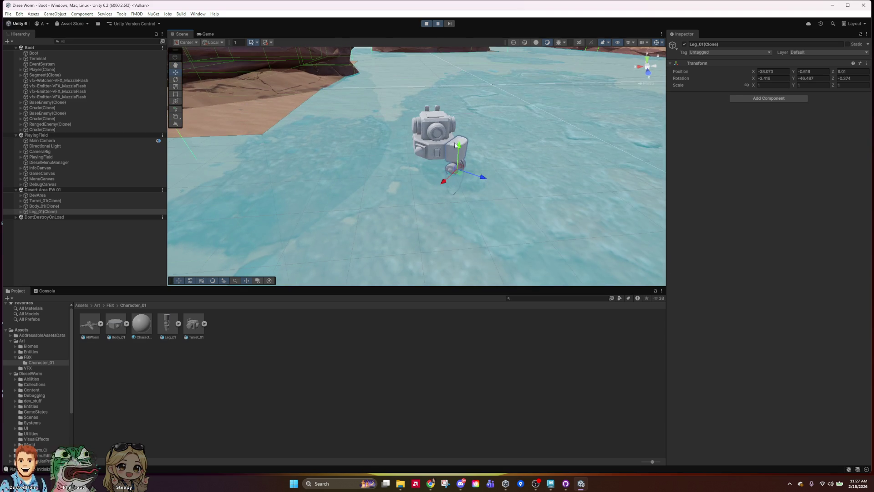
mouse_move(520, 154)
left_mouse_down("alt")
mouse_move(438, 154)
mouse_move(420, 127)
mouse_move(437, 116)
mouse_move(482, 123)
left_mouse_up("alt")
left_click(437, 168, "shift")
Select the robot's leg Leggie_02 and frame the view on it.
left_click(446, 140, "shift")
left_click(408, 165)
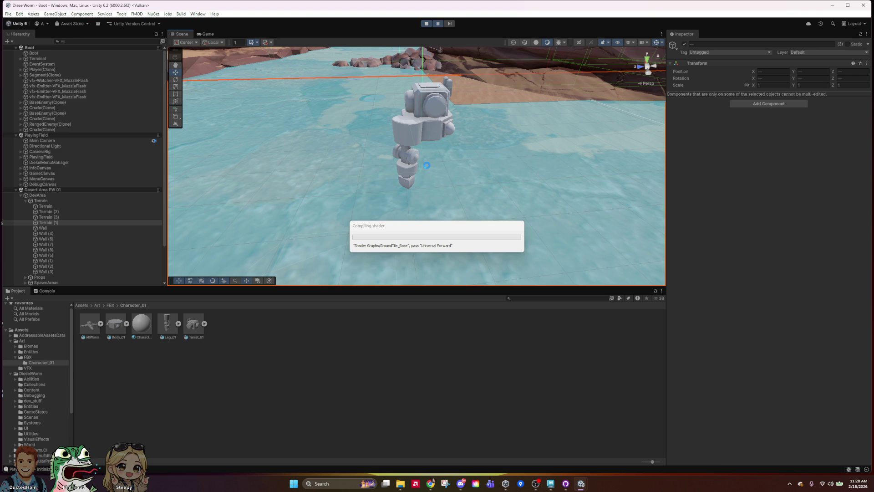
left_click(426, 166)
key("f")
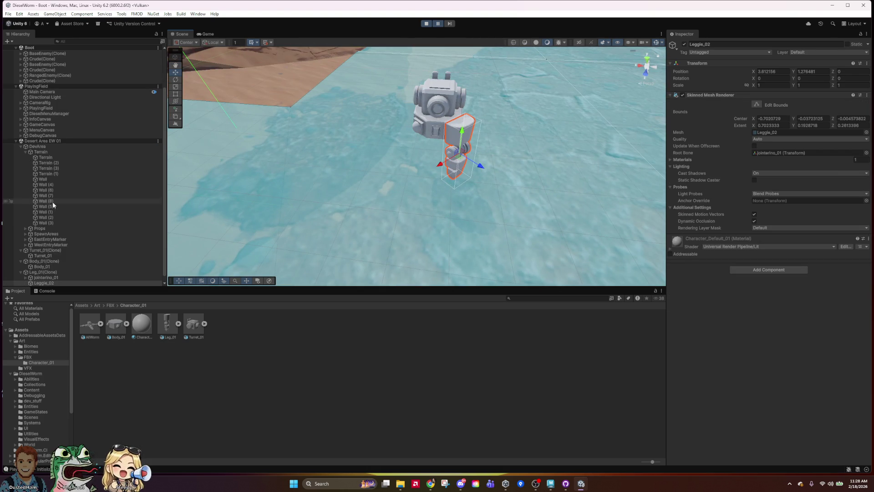
scroll(82, 236, "down", 1)
Bend the leg at its jointerino_01 joint with the Rotate gizmo.
left_click(45, 267)
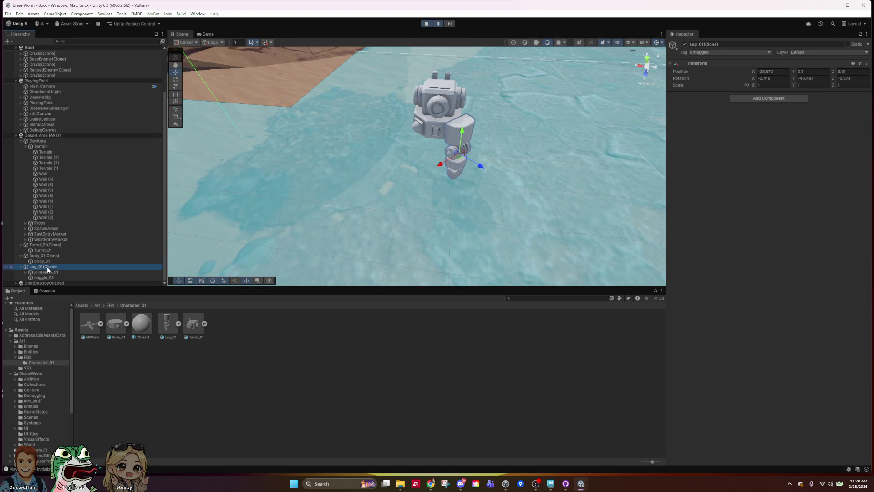
left_click(68, 272)
key("e")
mouse_move(477, 100)
left_mouse_down()
mouse_move(489, 94)
mouse_move(458, 65)
mouse_move(473, 105)
left_mouse_up()
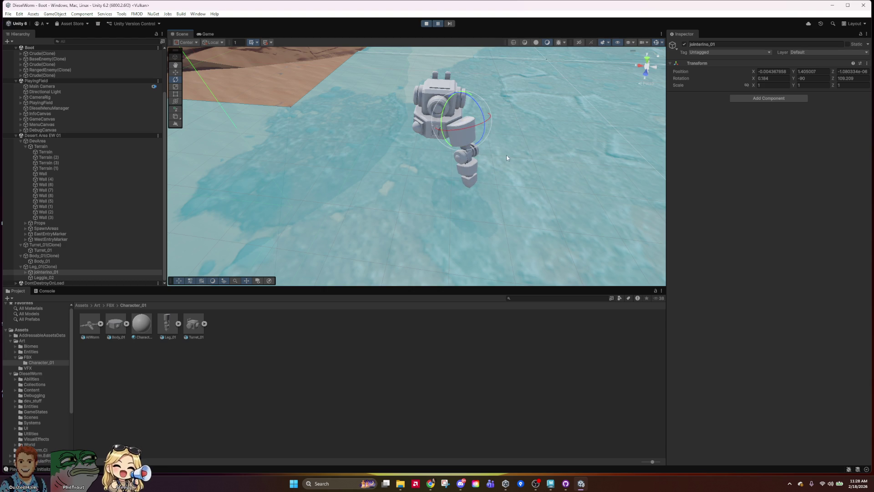
left_click_drag(470, 170, 471, 162, "alt")
mouse_move(327, 134)
left_mouse_down("alt")
mouse_move(387, 103)
mouse_move(416, 199)
left_mouse_up("alt")
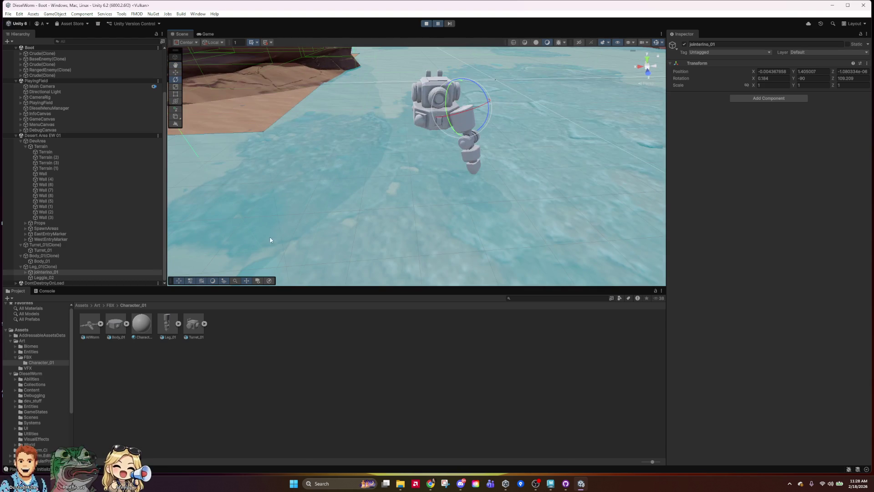
Rotate Leg_01(Clone) to about 46.8 degrees and move it beside the body as a second leg.
key("Up")
mouse_move(500, 145)
left_mouse_down()
mouse_move(351, 167)
mouse_move(469, 167)
mouse_move(419, 195)
mouse_move(382, 157)
mouse_move(395, 159)
left_mouse_up()
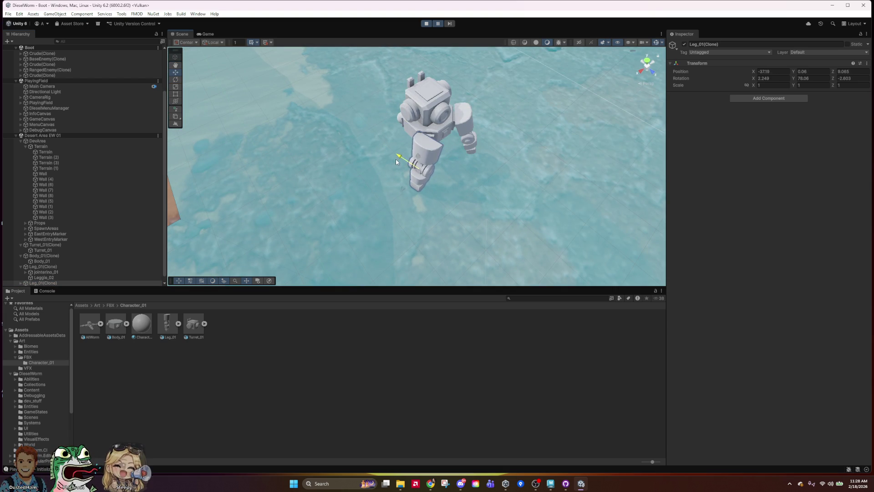
key("e")
left_click_drag(428, 194, 455, 184)
key("w")
left_click_drag(400, 166, 399, 168)
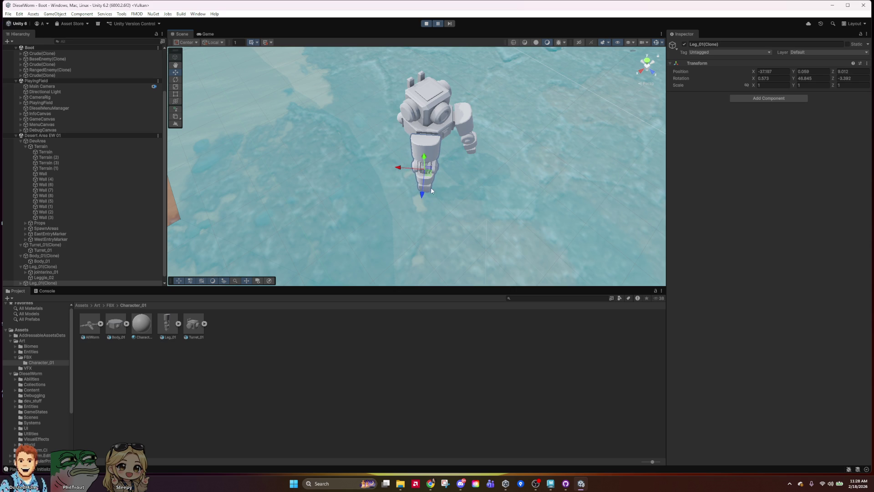
mouse_move(537, 173)
left_mouse_down("alt")
mouse_move(288, 98)
mouse_move(543, 199)
mouse_move(509, 207)
mouse_move(468, 193)
left_mouse_up("alt")
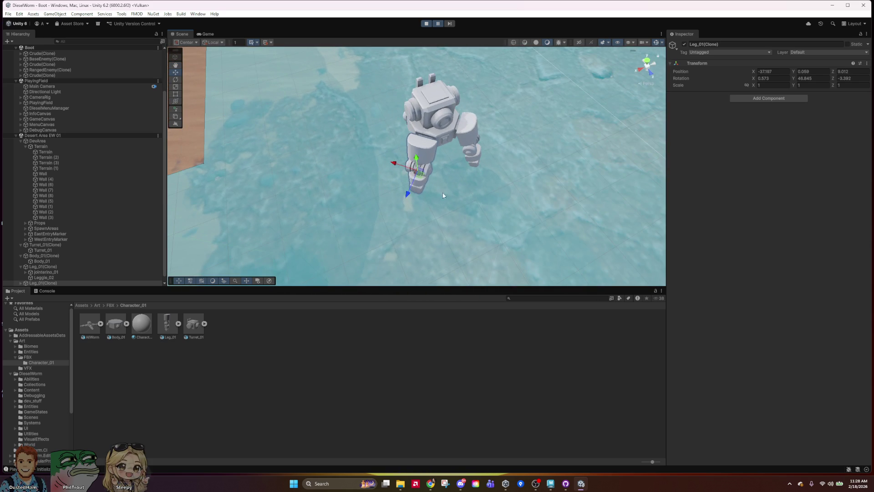
left_click_drag(392, 164, 394, 164)
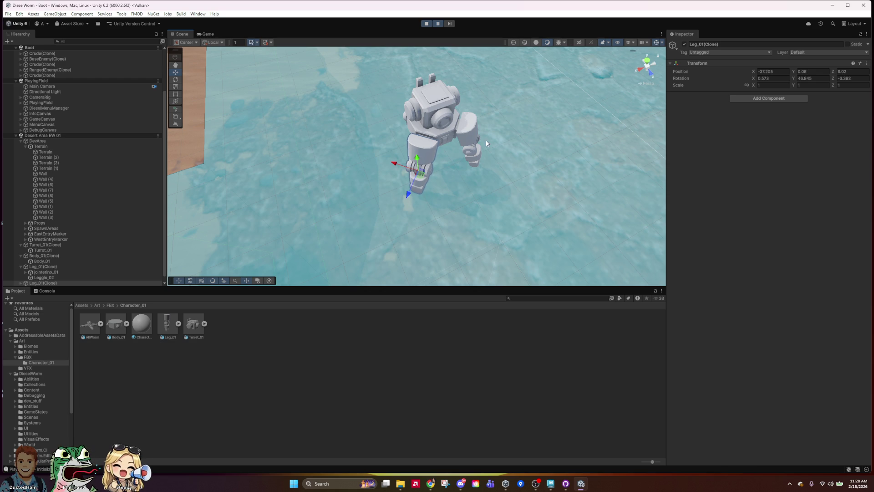
left_click(470, 136, "shift")
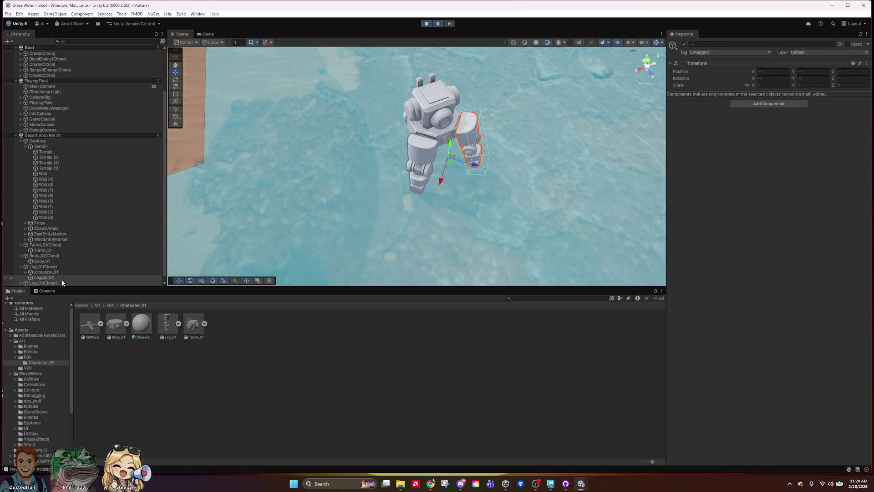
left_click(54, 267)
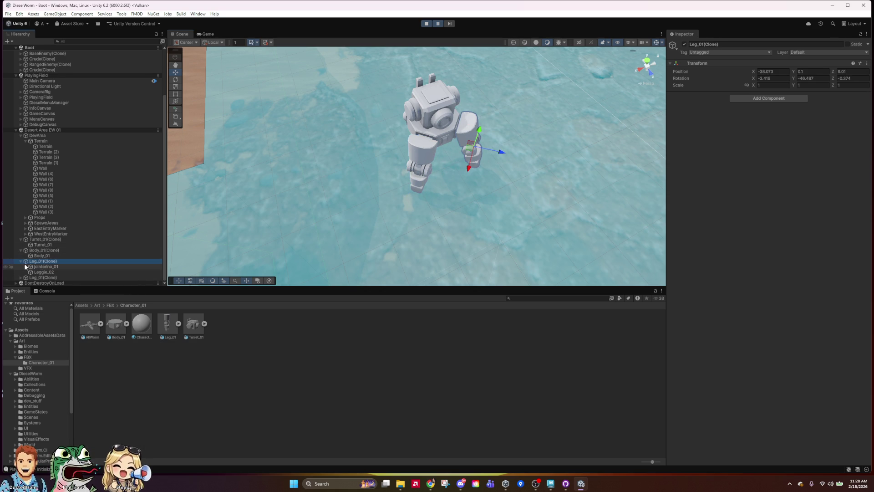
left_click(21, 262)
Duplicate both Leg_01(Clone) legs and move the copies to the robot's other side.
left_click(58, 276, "shift")
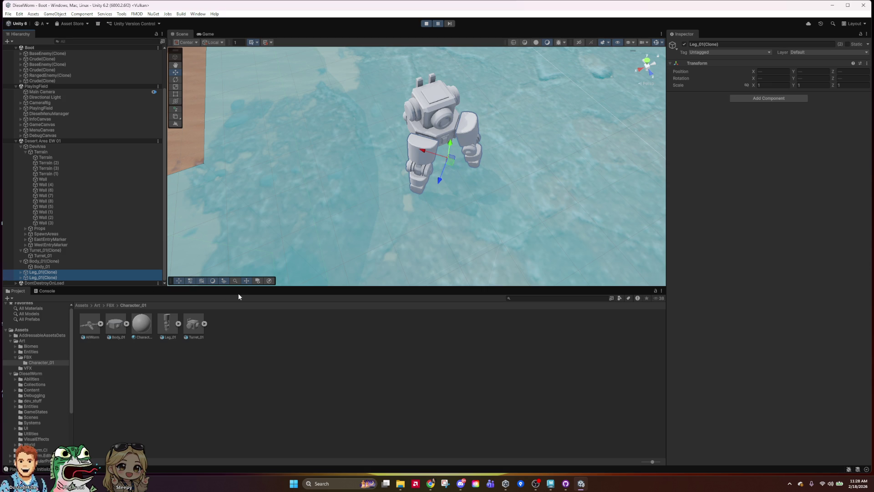
key("ctrl+d")
left_click_drag(441, 182, 488, 104)
left_click(471, 106)
key("ctrl+z")
key("w")
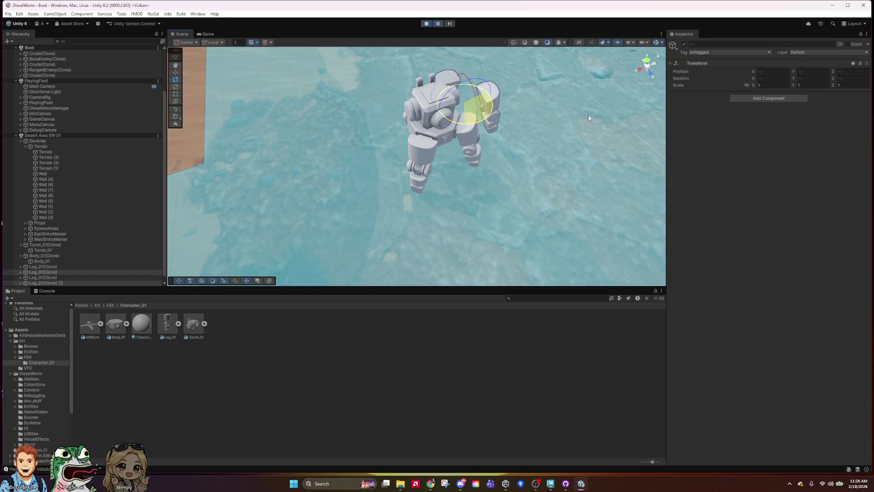
mouse_move(464, 131)
left_mouse_down("alt")
mouse_move(406, 195)
mouse_move(405, 255)
left_mouse_up("alt")
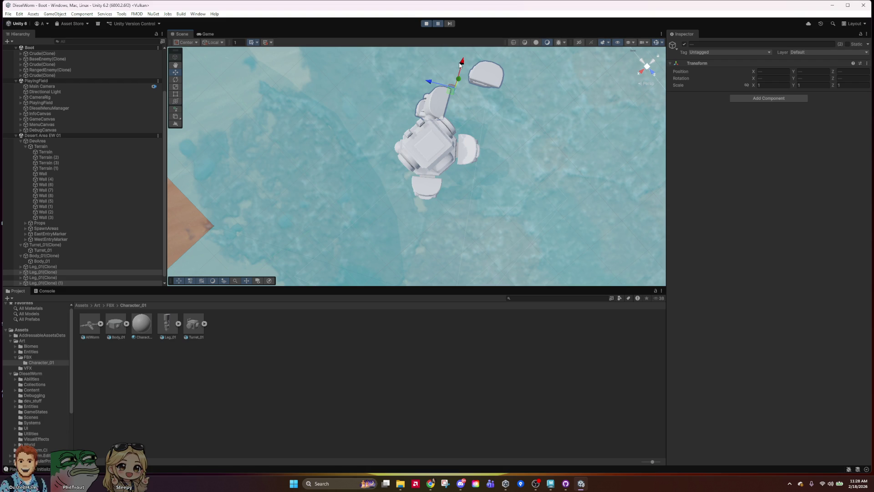
mouse_move(418, 119)
left_mouse_down()
mouse_move(359, 123)
mouse_move(378, 121)
left_mouse_up()
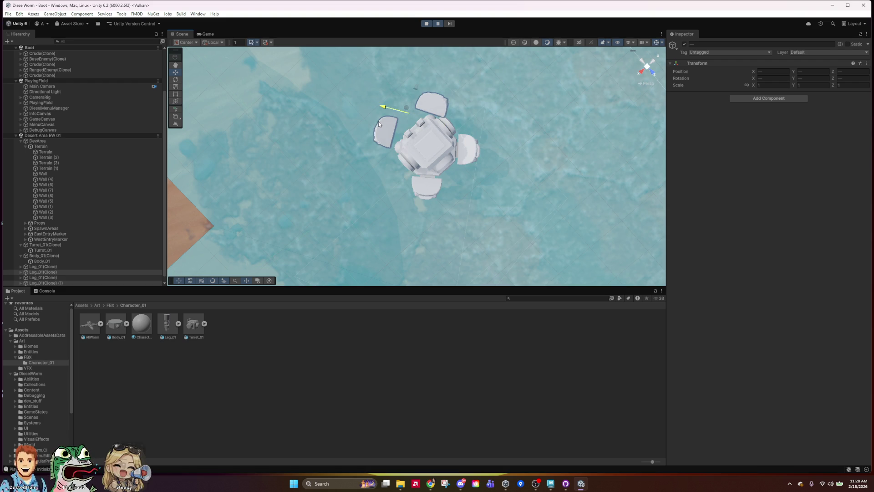
Slide the copied legs sideways along X and push them forward along Z to flank the body.
left_click_drag(389, 159, 465, 138, "alt")
key("r")
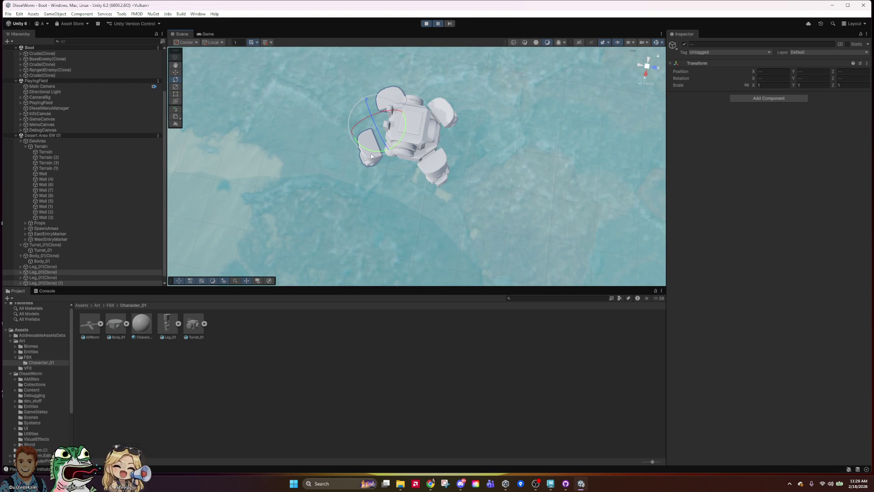
key("w")
left_click_drag(381, 148, 558, 159, "alt")
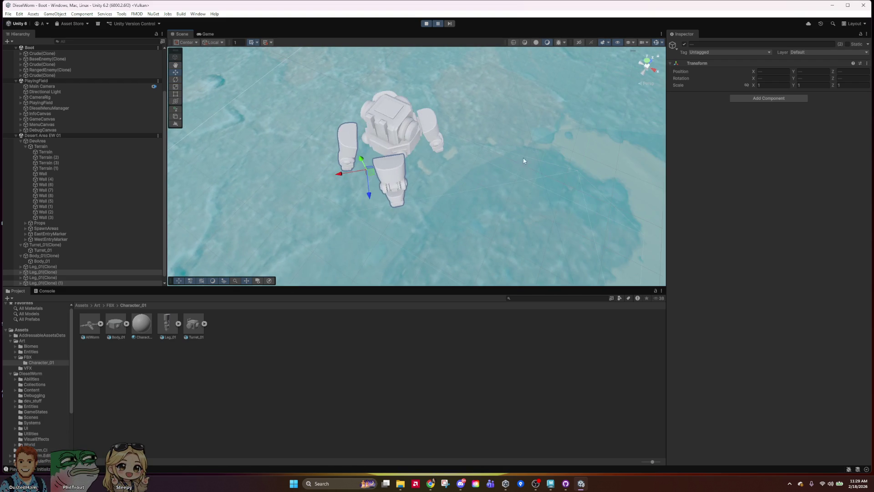
left_click_drag(335, 175, 352, 174)
left_click(378, 195)
key("ctrl+z")
mouse_move(378, 195)
left_mouse_down()
mouse_move(377, 186)
mouse_move(449, 140)
left_mouse_up()
scroll(448, 140, "down", 3)
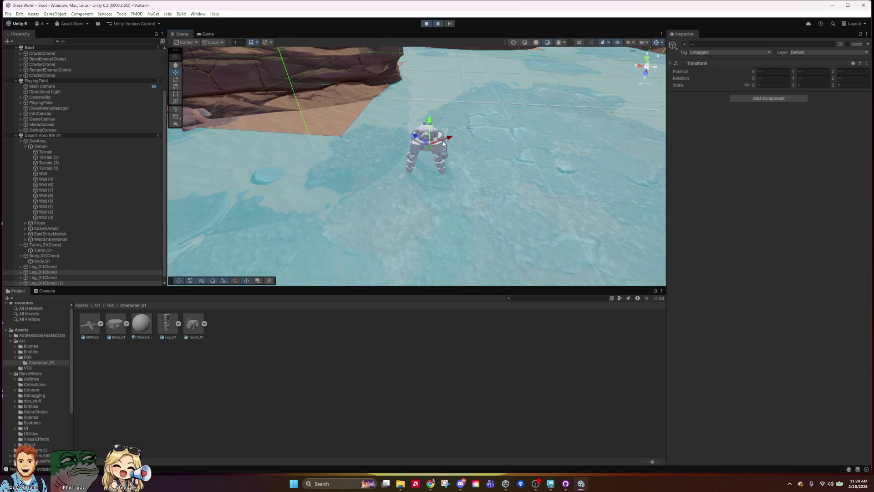
Expand the right leg's joint hierarchy and try bending the jointerino_03 joint.
left_click(455, 174)
mouse_move(454, 175)
left_mouse_down("alt")
mouse_move(438, 160)
mouse_move(462, 191)
mouse_move(525, 206)
mouse_move(203, 190)
mouse_move(531, 185)
left_mouse_up("alt")
scroll(460, 190, "up", 10)
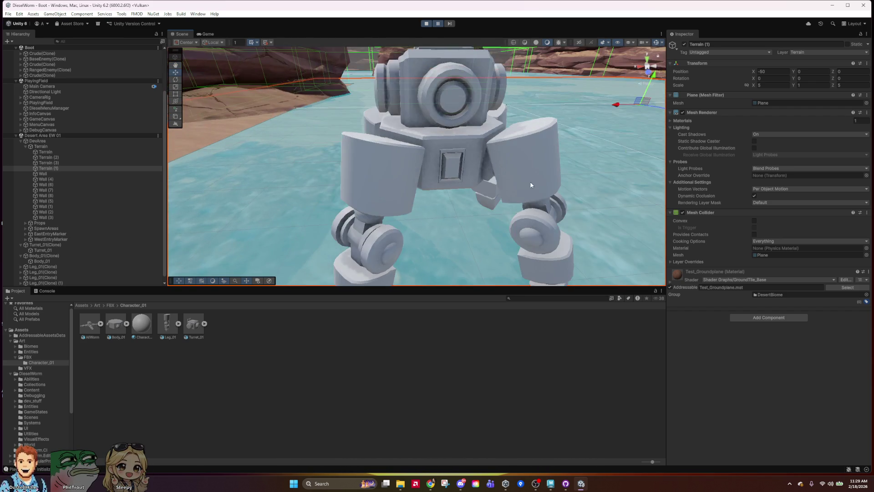
scroll(531, 184, "down", 5)
left_click(476, 206)
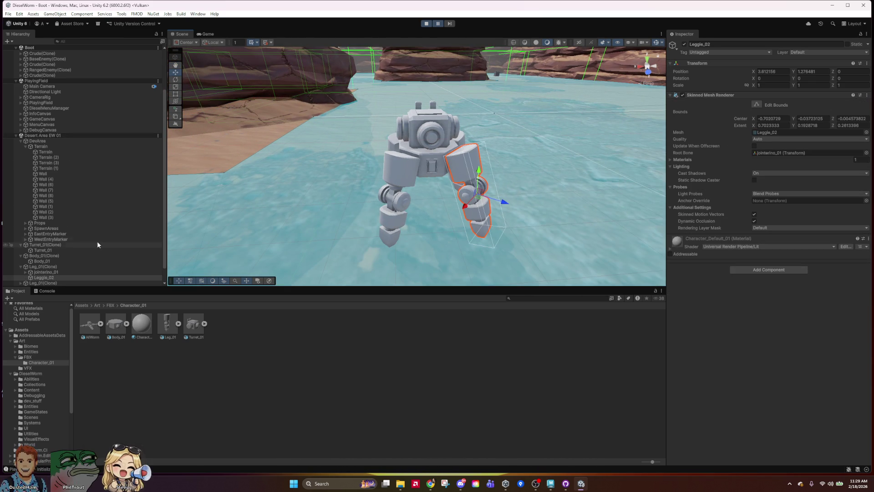
scroll(104, 245, "down", 2)
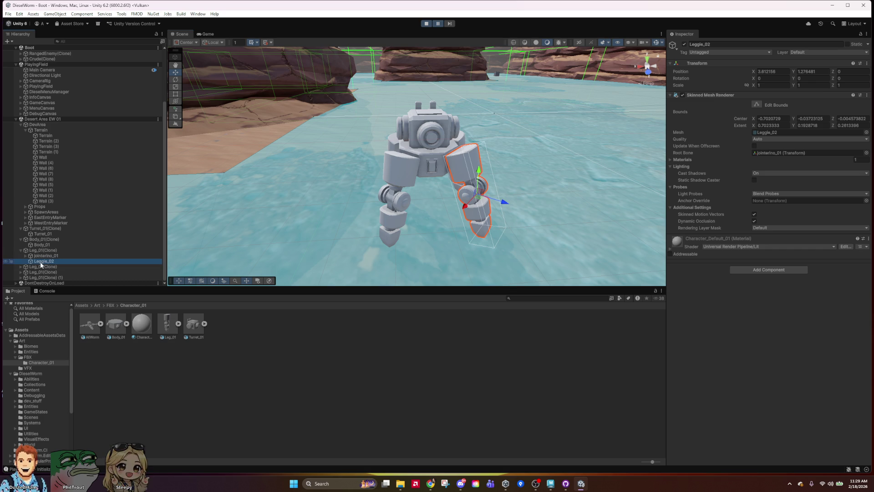
left_click(26, 256)
left_click(30, 261)
left_click(60, 266)
key("e")
mouse_move(502, 215)
left_mouse_down()
mouse_move(494, 229)
mouse_move(501, 214)
mouse_move(564, 204)
left_mouse_up()
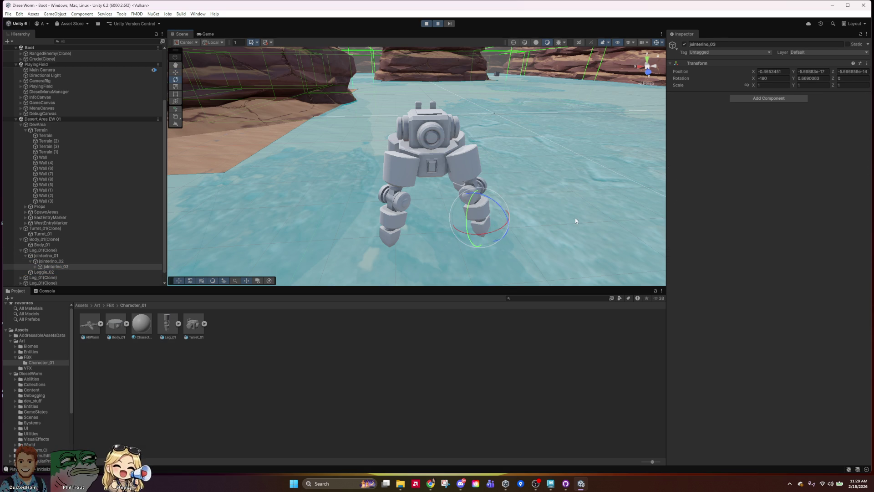
Bend the jointerino_02 knee to about -17.7 degrees, check the other legs, and select the Leg_01 asset.
left_click(51, 261)
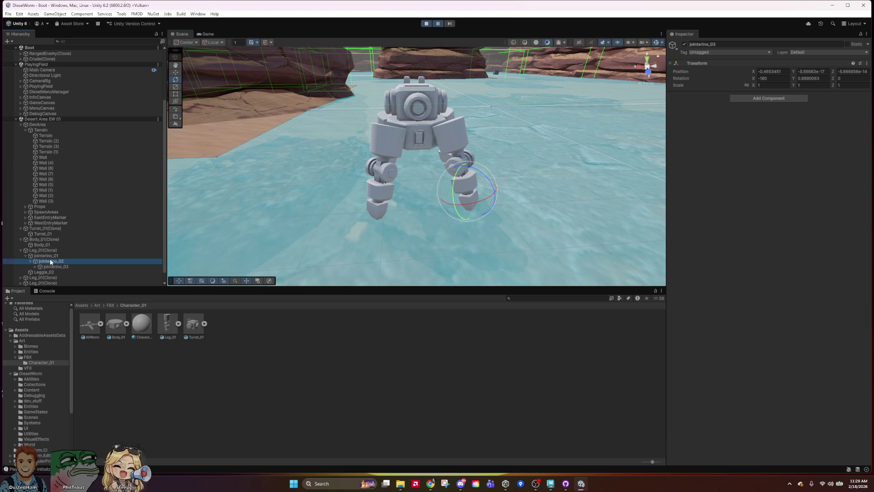
mouse_move(485, 156)
left_mouse_down()
mouse_move(428, 111)
mouse_move(475, 130)
mouse_move(520, 183)
left_mouse_up()
left_click(546, 208)
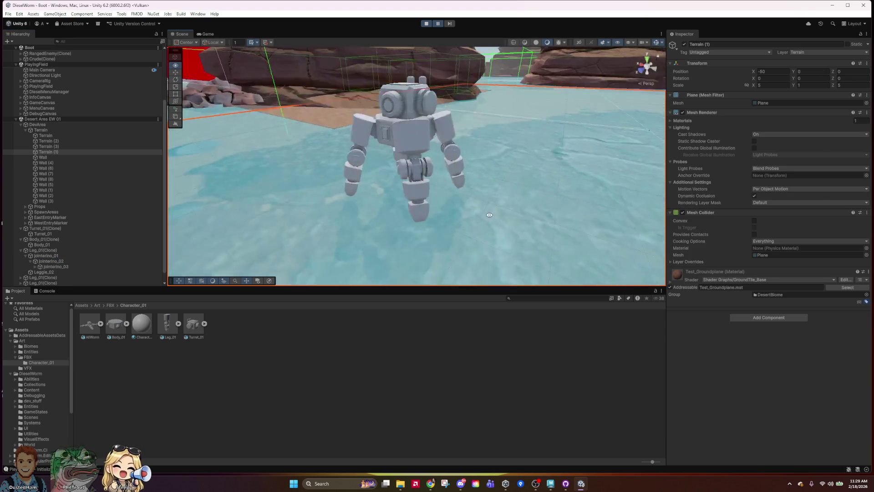
left_click(427, 162)
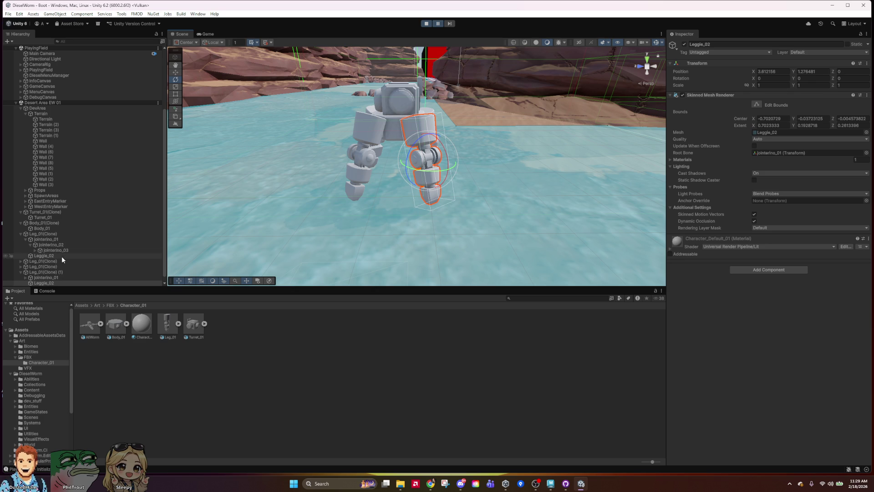
left_click(81, 245)
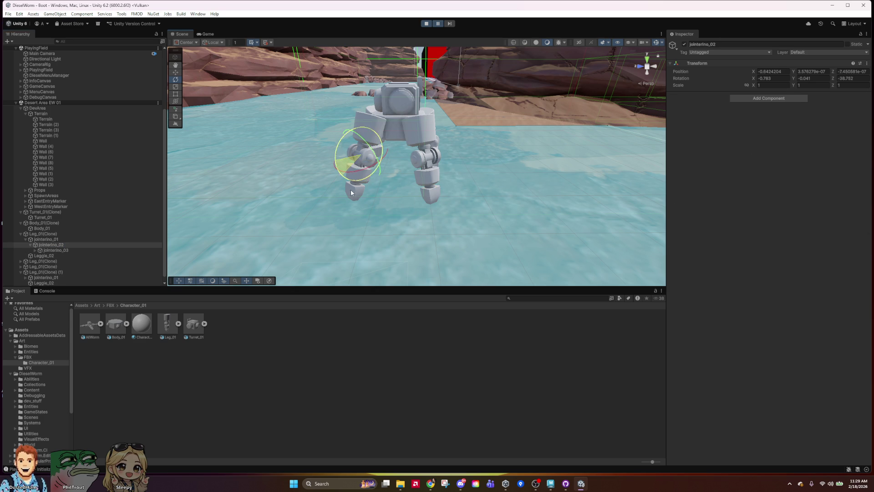
left_click(335, 190)
left_click(358, 173)
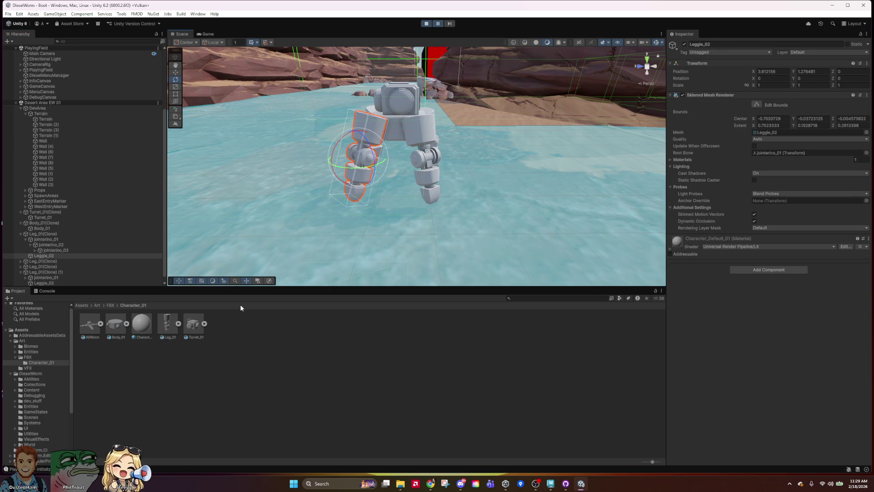
left_click(165, 323)
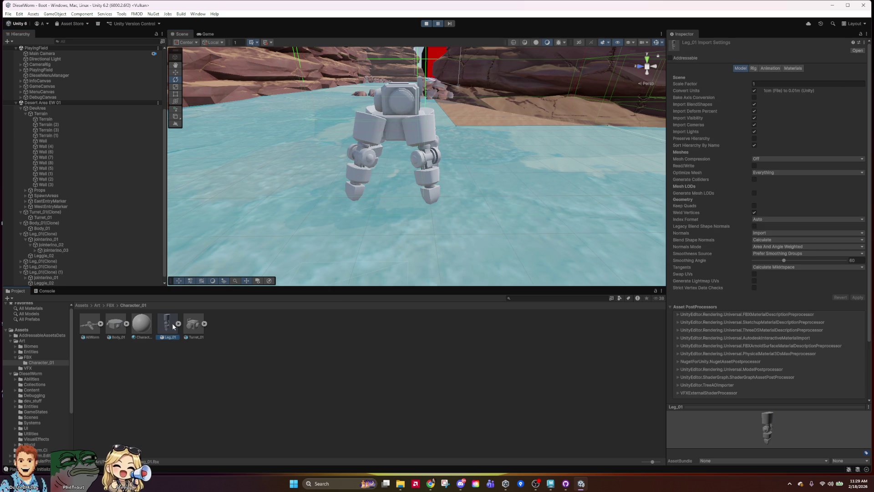
Enable Import Constraints in the Leg_01 model's Animation settings and apply it.
left_click(755, 69)
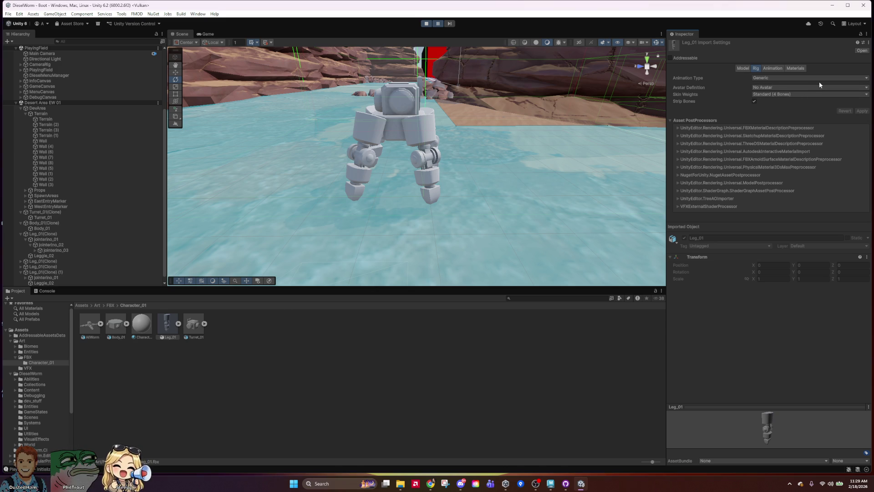
left_click(778, 68)
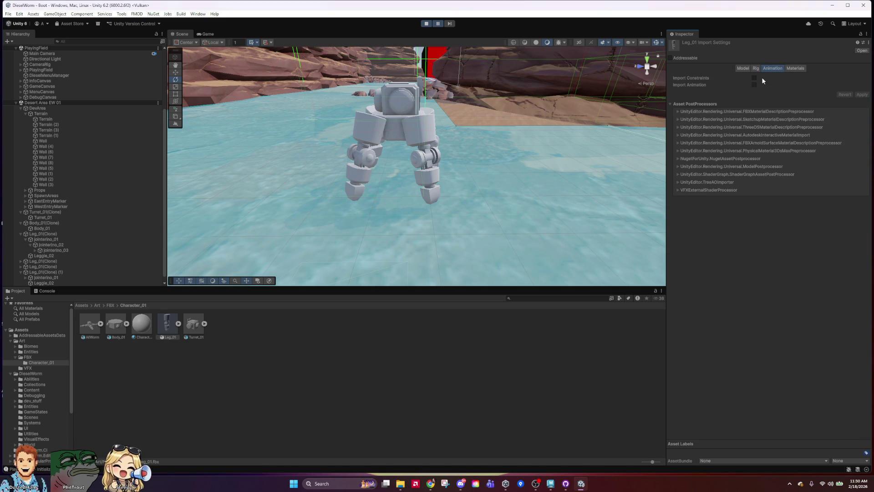
left_click(753, 78)
left_click(863, 95)
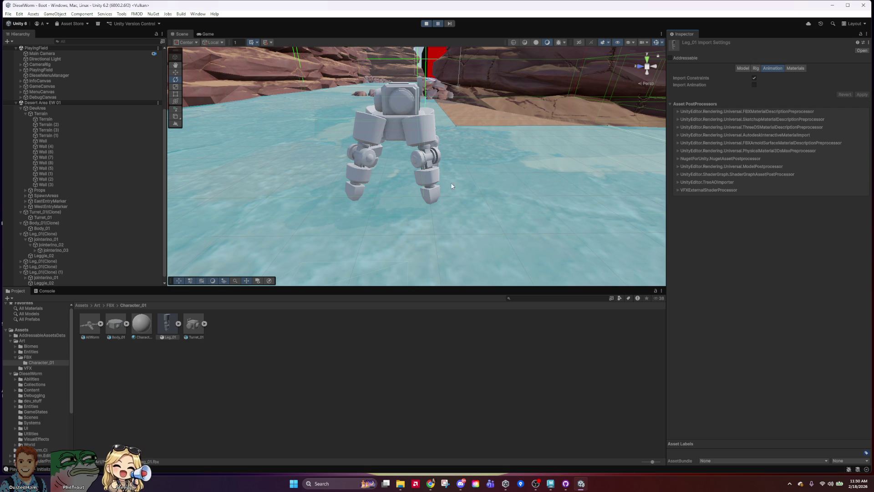
Bend a leg clone at jointerino_02, then toggle Leg_01's constraint and animation import options off.
left_click(50, 261)
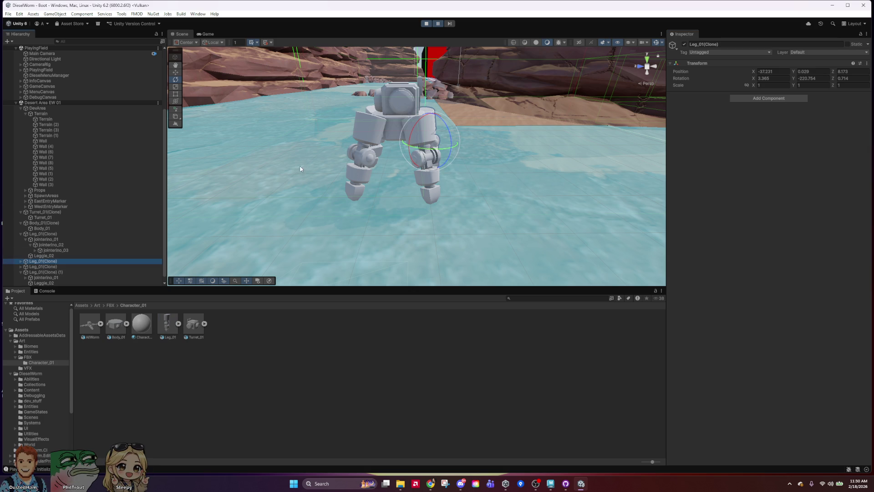
left_click(55, 246)
mouse_move(388, 143)
left_mouse_down()
mouse_move(340, 148)
mouse_move(359, 116)
mouse_move(350, 154)
left_mouse_up()
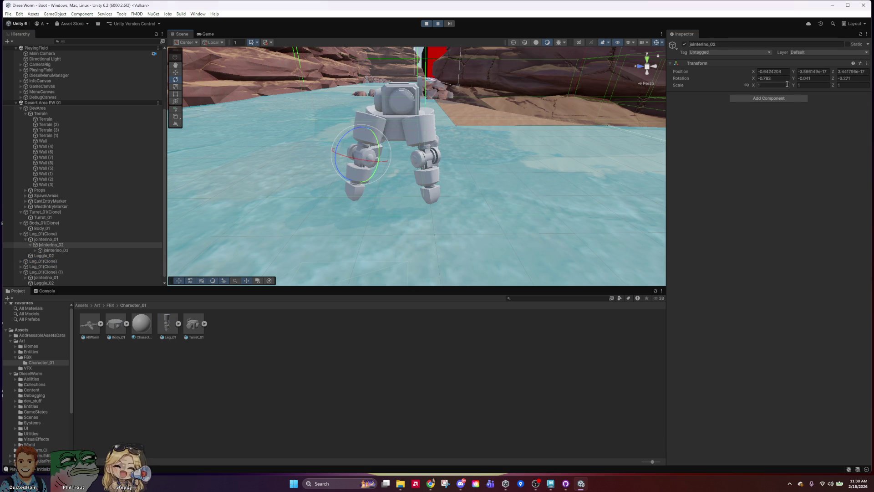
left_click(165, 324)
left_click(754, 79)
left_click(754, 85)
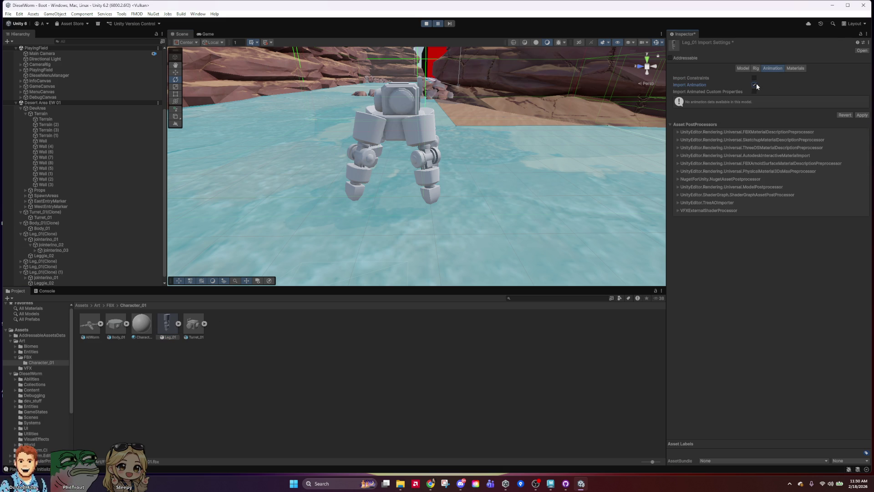
left_click(754, 85)
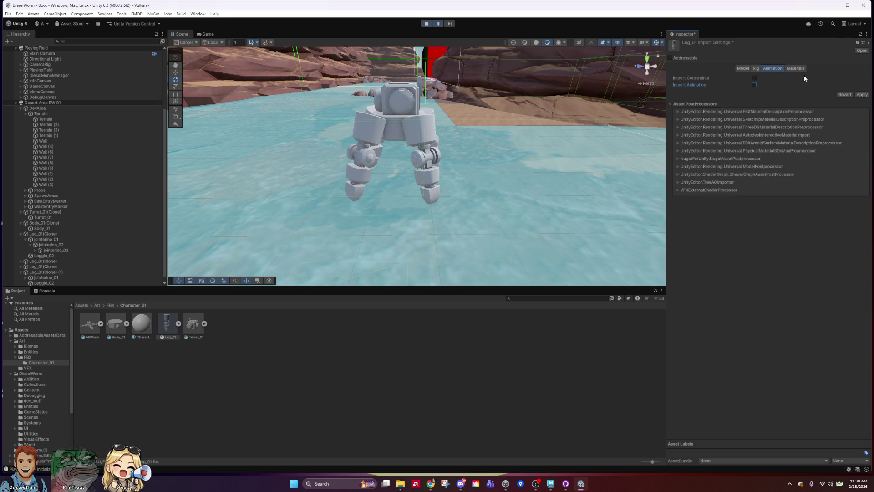
Browse Leg_01's Materials, Rig and Model import tabs, keeping the animation type Generic.
left_click(795, 69)
left_click(756, 69)
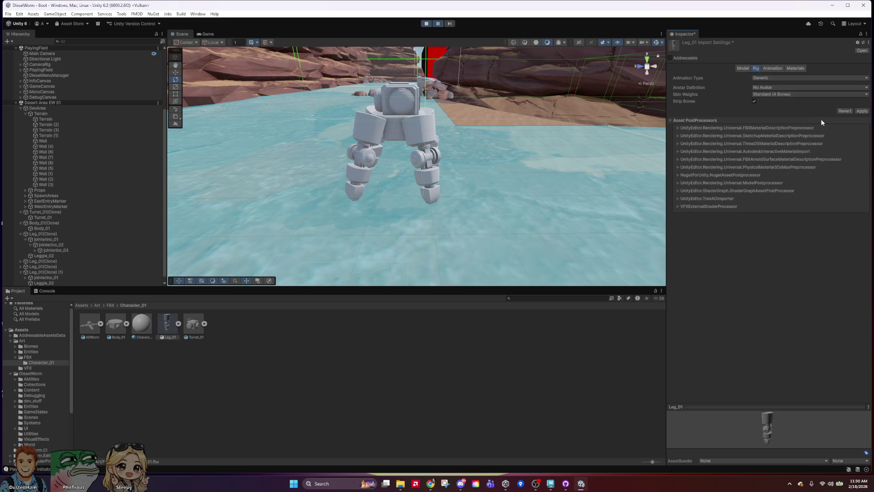
left_click(780, 87)
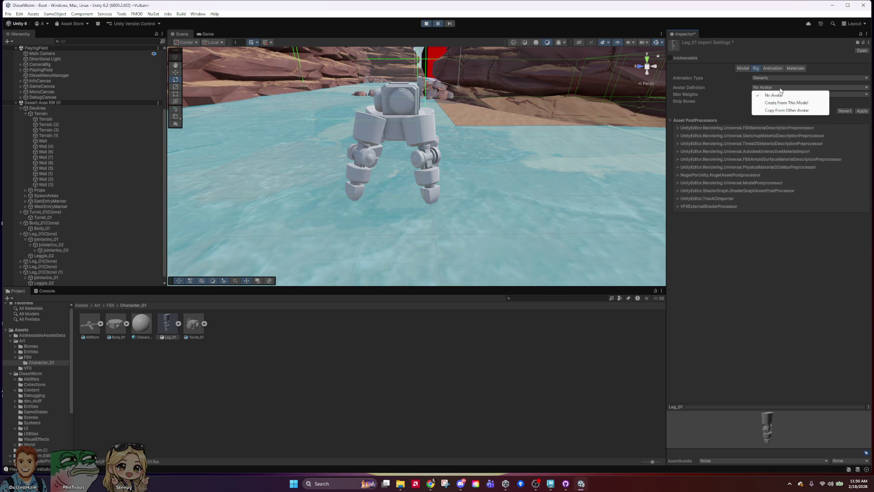
left_click(733, 89)
left_click(785, 94)
left_click(785, 79)
left_click(787, 79)
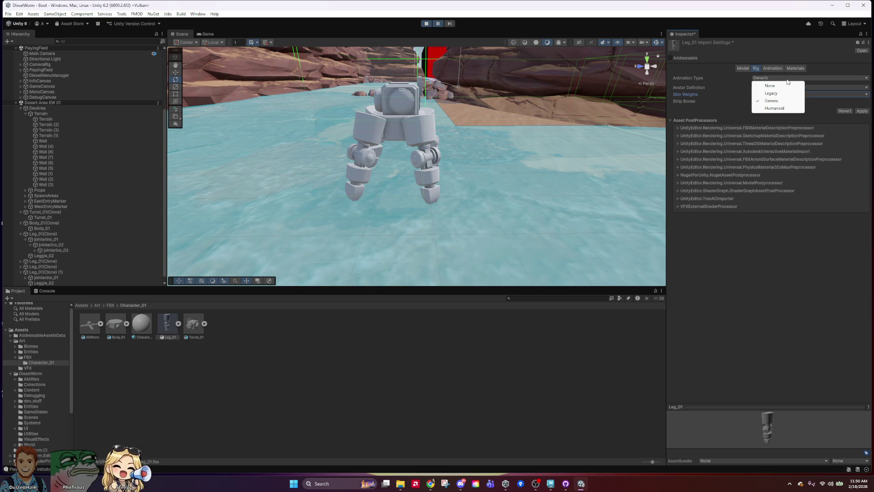
left_click(722, 96)
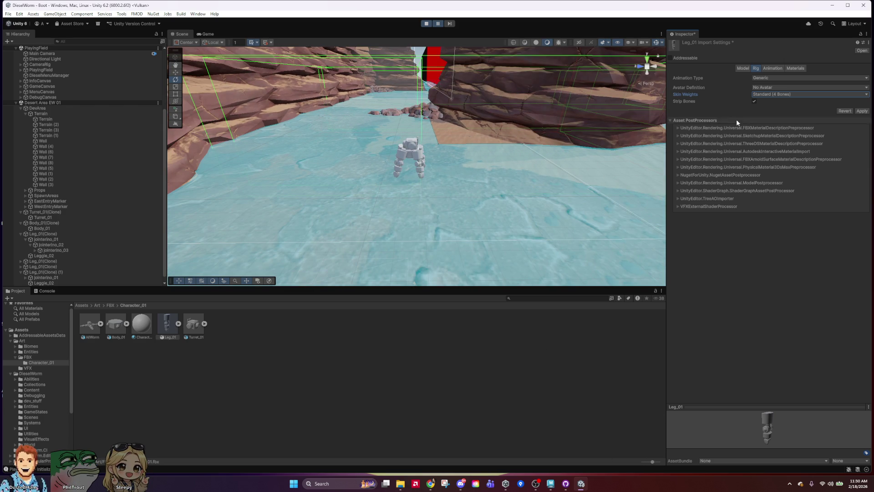
left_click(744, 69)
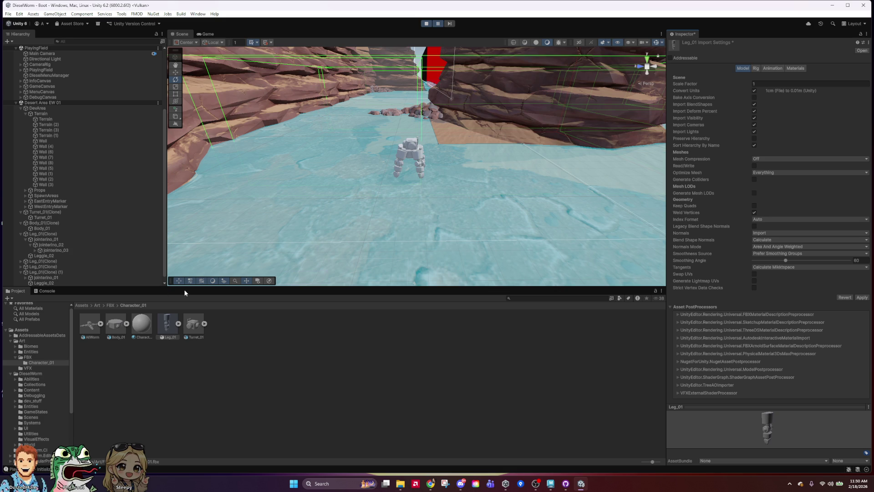
Discard the unapplied Leg_01 import changes and select the Leg_01(Clone) leg in the scene.
mouse_move(475, 194)
right_mouse_down()
mouse_move(405, 177)
mouse_move(483, 178)
right_mouse_up()
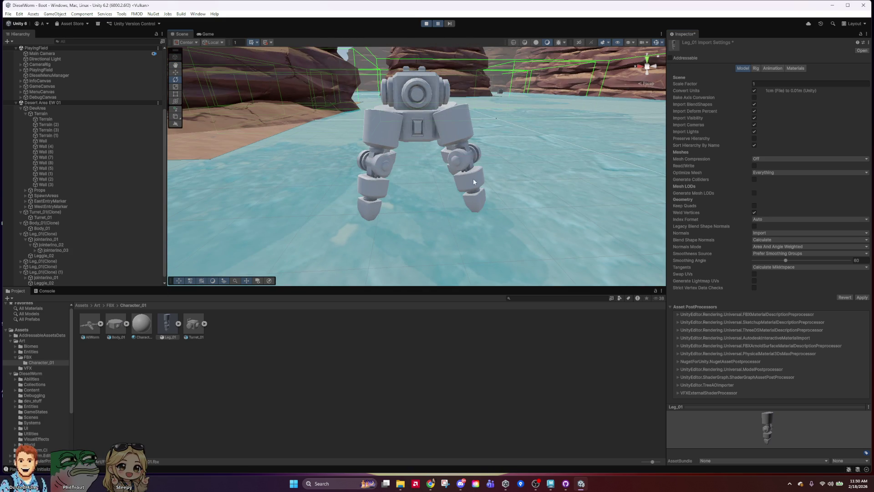
scroll(459, 224, "up", 5)
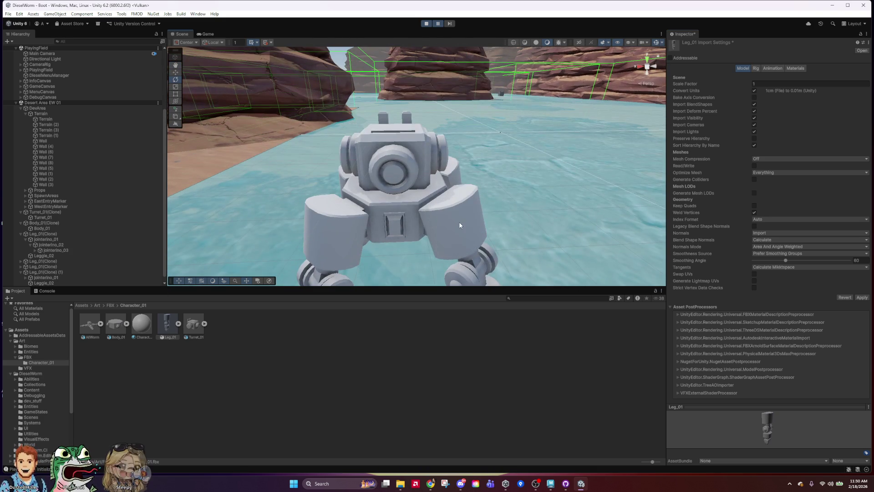
left_click(531, 222)
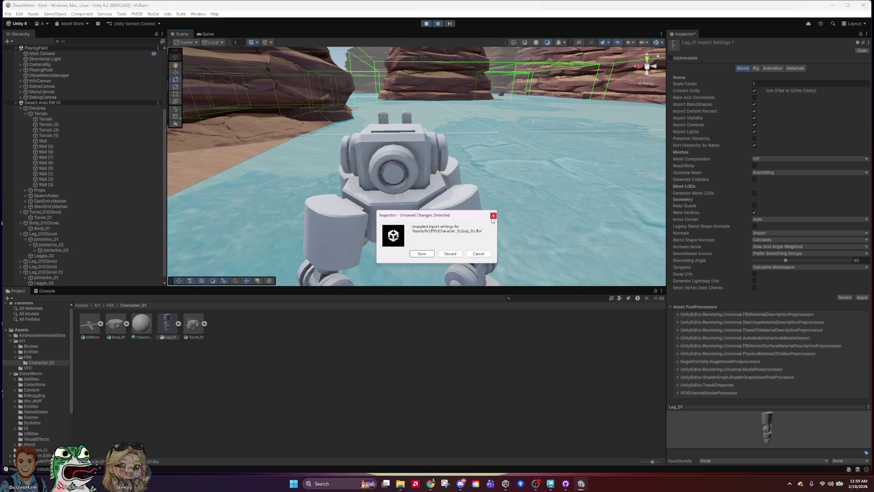
left_click(478, 254)
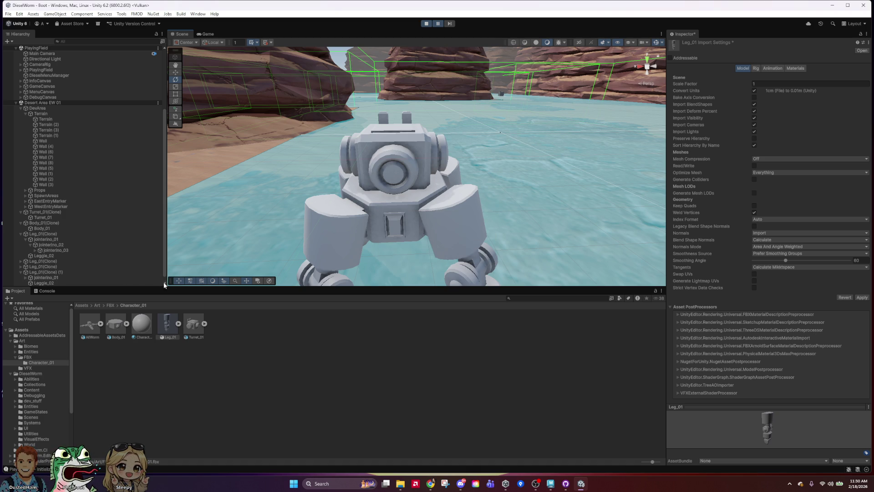
left_click(68, 262)
left_click(494, 217)
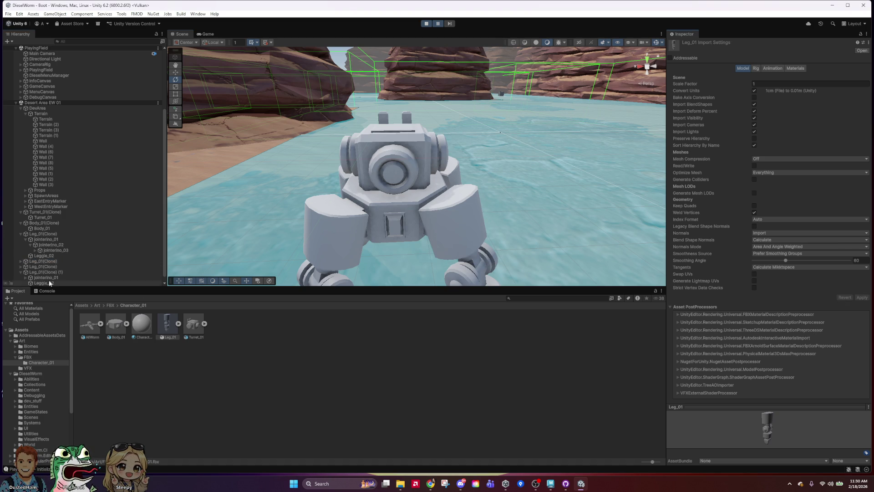
left_click(468, 215)
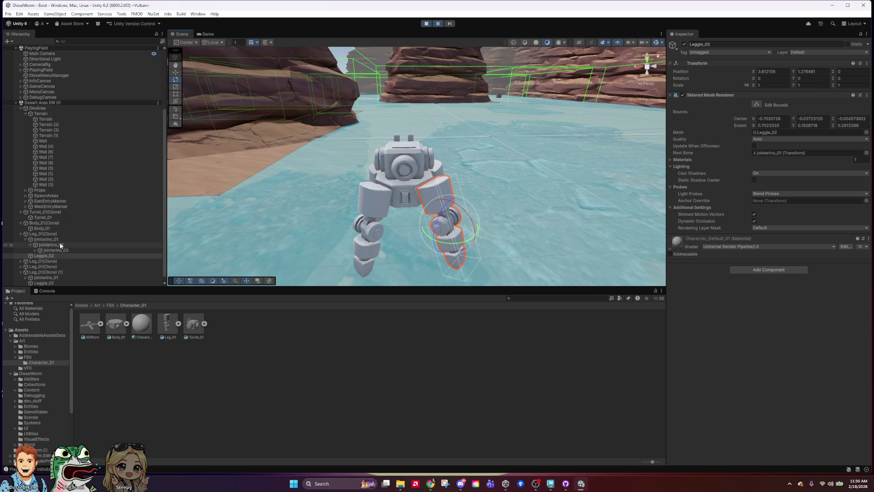
left_click(51, 235)
Move the first Leg_01 clone up so it sits raised beside the body's right side.
key("w")
left_click_drag(436, 217, 427, 165)
left_click_drag(415, 217, 447, 140)
left_click(447, 140)
left_click(451, 178)
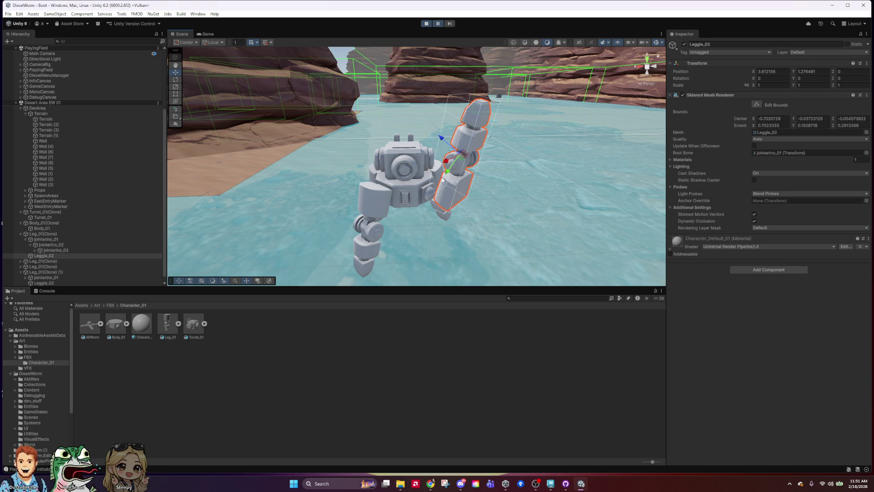
left_click(53, 243)
left_click(43, 234)
left_click_drag(440, 150, 431, 130)
Rotate and move a second Leg_01 clone so it points upward on the body's other side.
left_click(57, 262)
key("e")
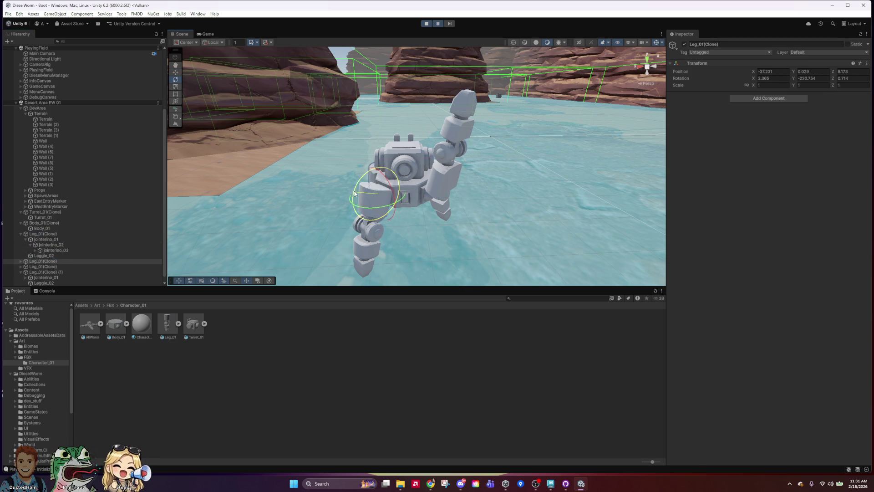
left_click(45, 267)
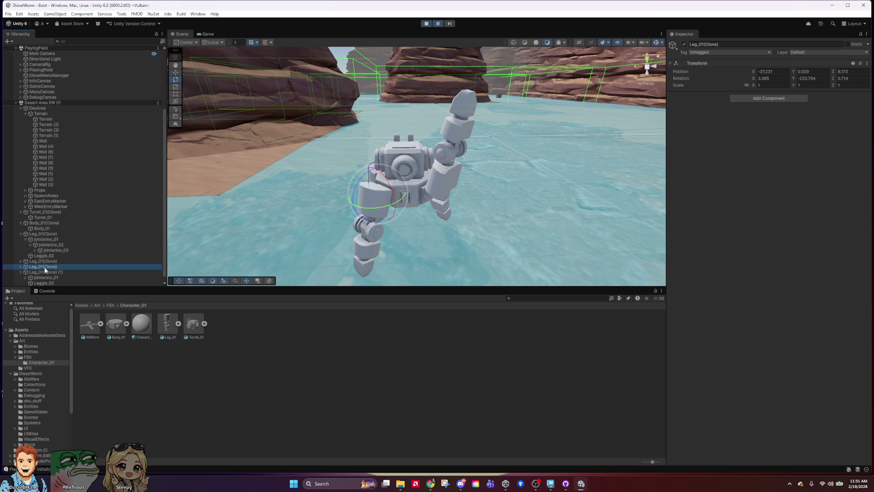
left_click_drag(346, 254, 460, 133)
key("w")
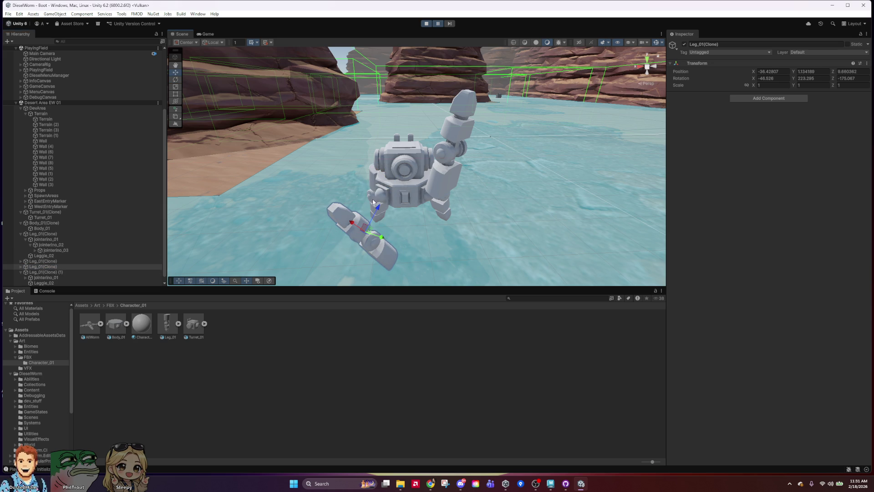
left_click_drag(354, 225, 345, 200)
mouse_move(441, 235)
left_mouse_down("alt")
mouse_move(337, 214)
mouse_move(382, 172)
mouse_move(341, 139)
left_mouse_up("alt")
From a front view, select Body_01 together with Turret_01.
mouse_move(407, 195)
left_mouse_down("alt")
mouse_move(524, 187)
mouse_move(448, 176)
mouse_move(428, 146)
left_mouse_up("alt")
left_click(424, 139)
left_click(418, 136, "shift")
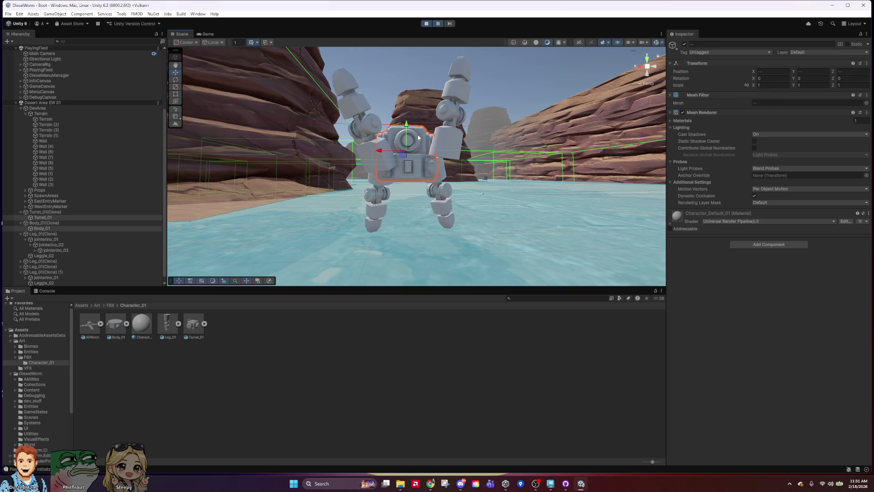
Tilt the selected body and turret back slightly, then view the robot from the side.
key("e")
left_click_drag(407, 166, 413, 144)
key("w")
left_click_drag(486, 132, 428, 176, "alt")
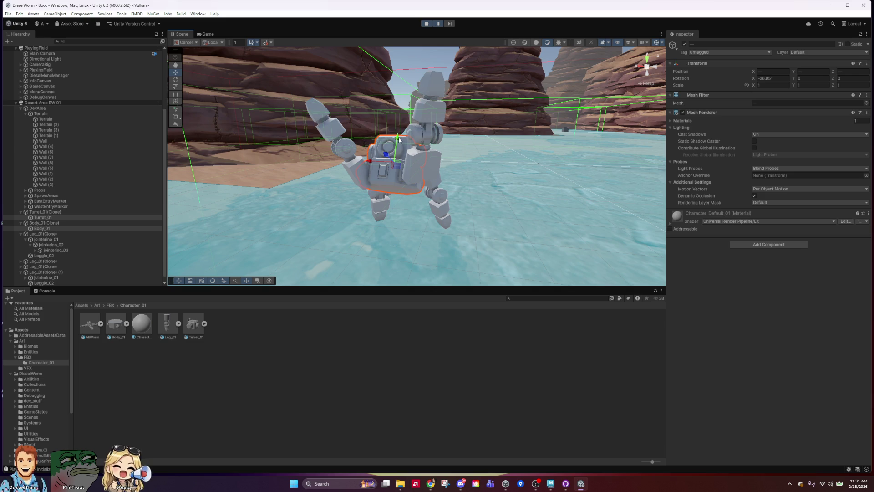
Select the raised leg's Leg_01(Clone) plus another leg clone and orbit around them.
left_click(332, 130)
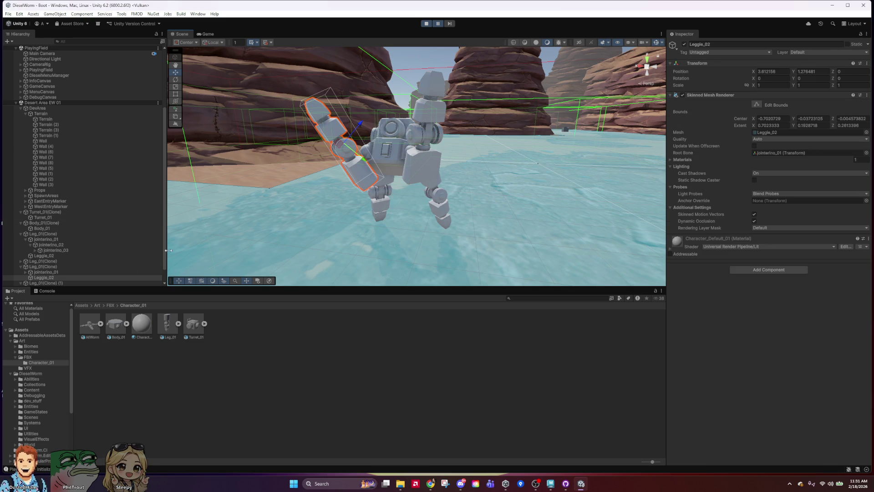
left_click(43, 266)
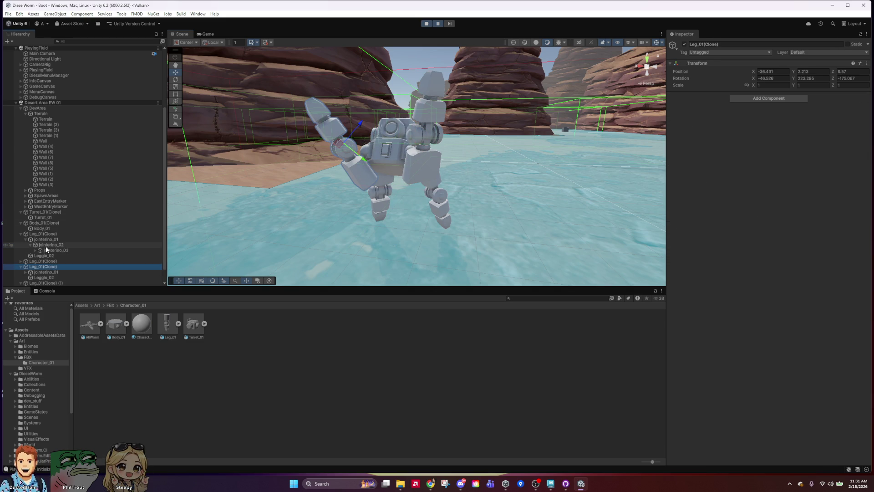
left_click(38, 233, "ctrl")
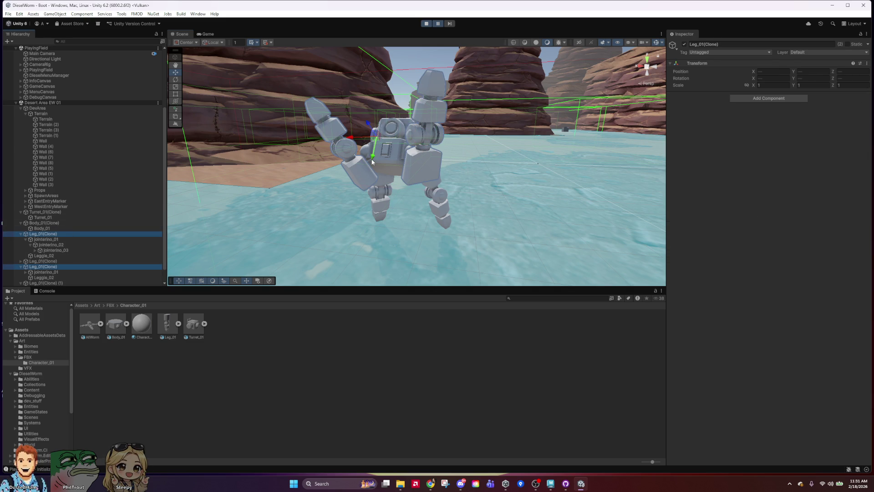
mouse_move(387, 145)
left_mouse_down("alt")
mouse_move(410, 143)
mouse_move(384, 109)
left_mouse_up("alt")
left_click_drag(503, 197, 582, 162, "alt")
mouse_move(533, 158)
right_mouse_down()
mouse_move(537, 210)
mouse_move(540, 158)
mouse_move(543, 182)
right_mouse_up()
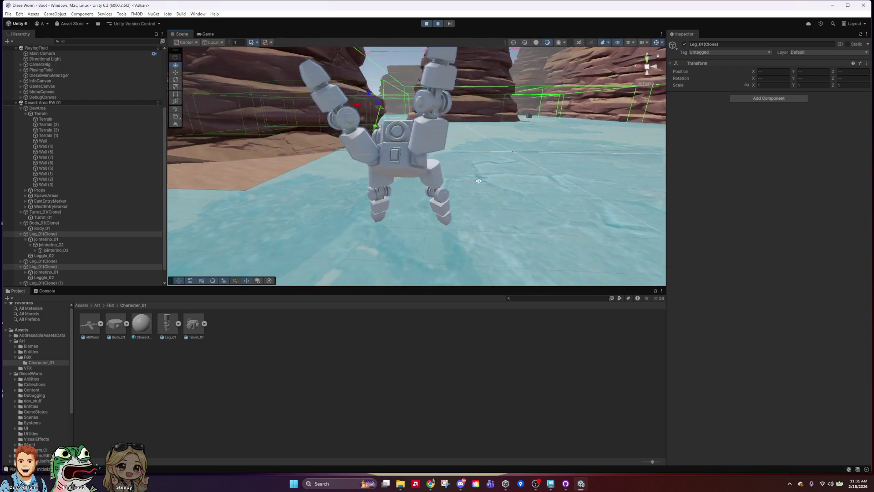
Select the whole Leg_01(Clone) from its Leggie_02 tip and view the robot's front.
left_click(432, 140)
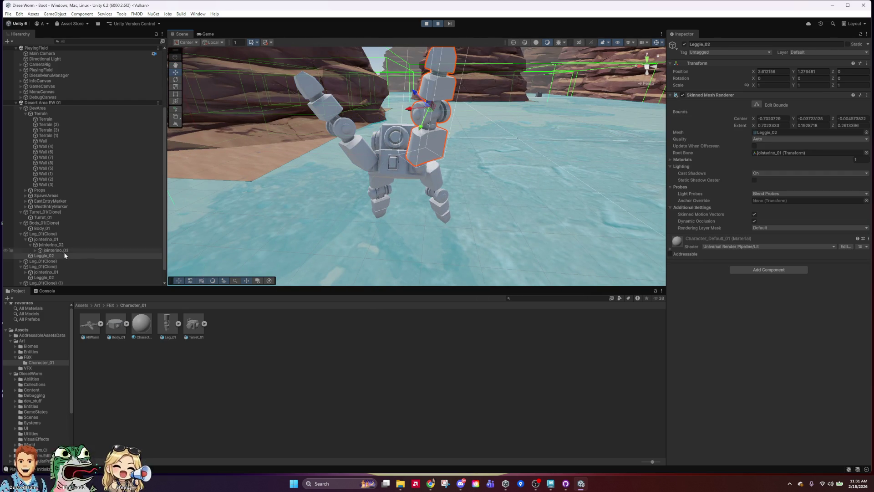
left_click(53, 239)
left_click(56, 233)
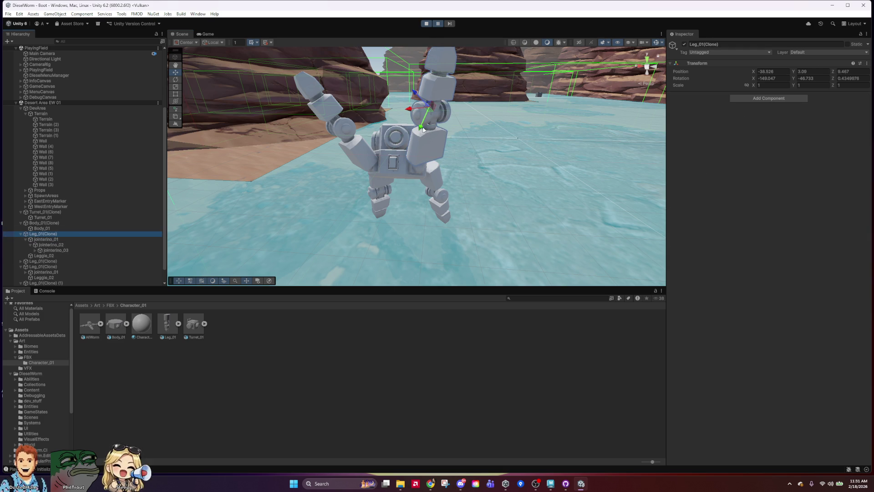
mouse_move(428, 136)
right_mouse_down()
mouse_move(527, 175)
mouse_move(533, 216)
mouse_move(580, 199)
mouse_move(566, 212)
mouse_move(576, 219)
mouse_move(701, 199)
mouse_move(823, 198)
mouse_move(262, 189)
mouse_move(460, 197)
mouse_move(591, 217)
mouse_move(583, 227)
right_mouse_up()
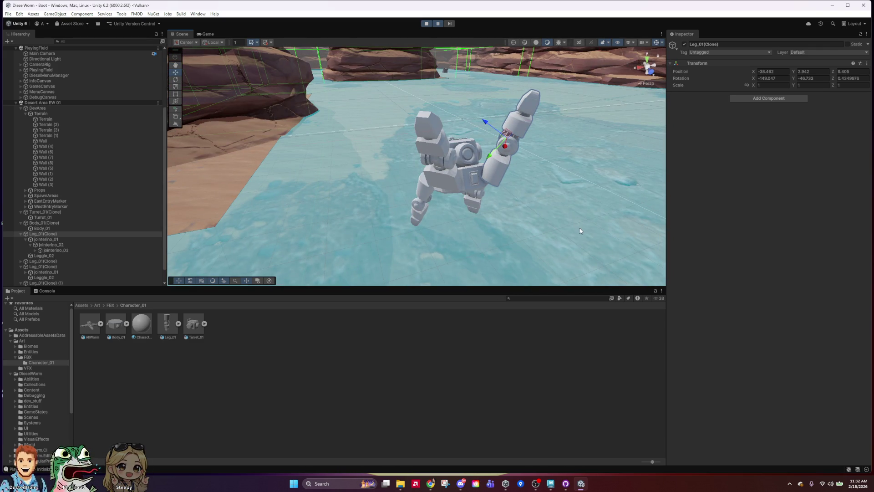
Inspect the raised legs close up and side-on, then collapse the first leg's joints and select the next leg.
left_click_drag(548, 201, 514, 192, "alt")
scroll(520, 192, "up", 5)
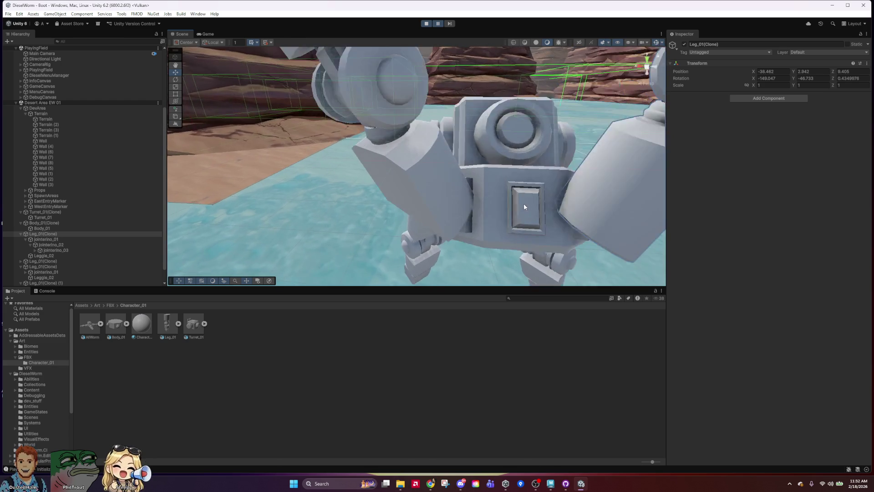
scroll(523, 208, "down", 5)
mouse_move(533, 217)
left_mouse_down("alt")
mouse_move(364, 193)
mouse_move(326, 337)
left_mouse_up("alt")
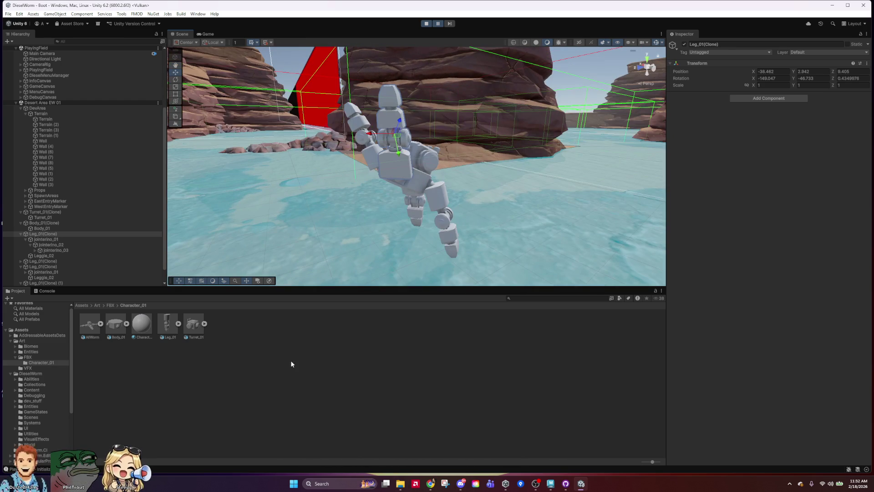
left_click(20, 234)
left_click(23, 250)
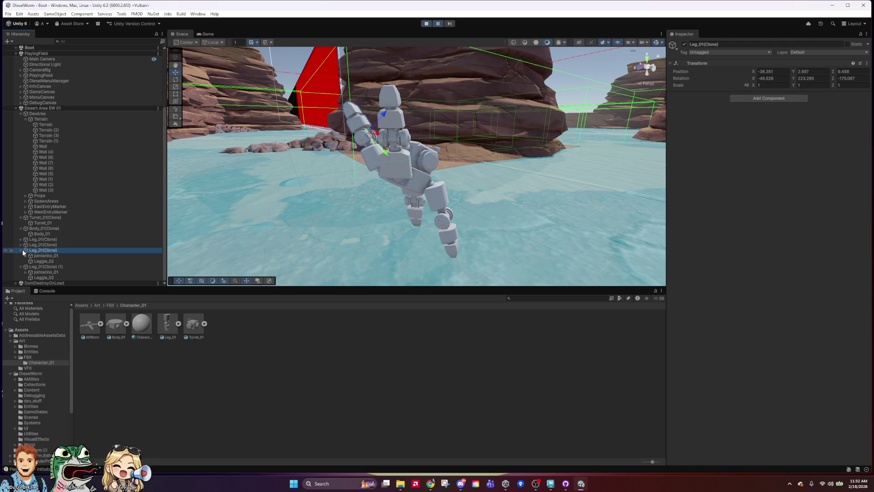
Select all four Leg_01(Clone) legs and frame the view on them.
left_click(64, 268)
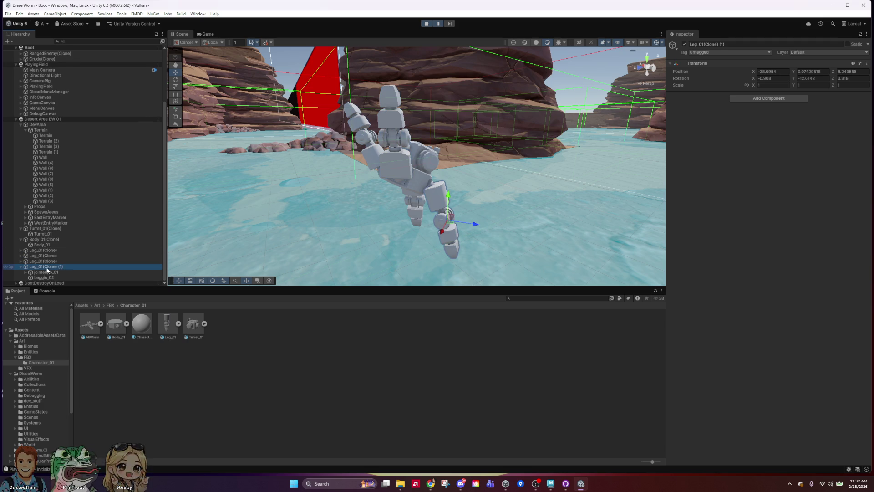
left_click(24, 268)
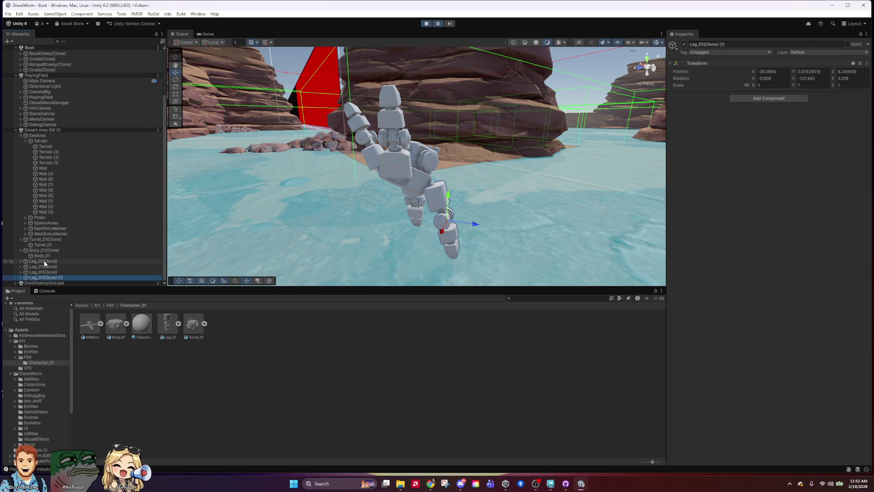
left_click(44, 261, "shift")
key("f")
mouse_move(520, 191)
left_mouse_down("alt")
mouse_move(548, 204)
mouse_move(530, 311)
mouse_move(553, 214)
mouse_move(561, 231)
mouse_move(536, 195)
mouse_move(416, 240)
mouse_move(557, 219)
left_mouse_up("alt")
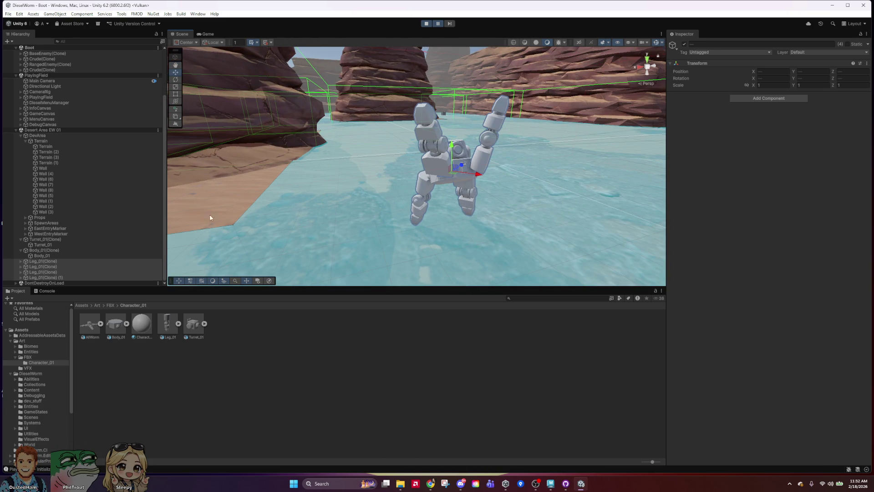
Add the turret and body to the selection and pull back to show the robot in the canyon.
left_click(20, 250)
left_click(20, 244)
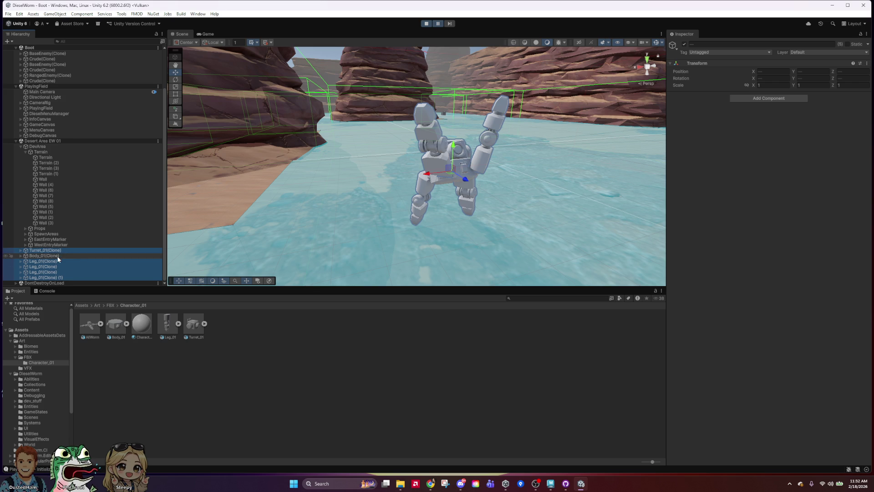
mouse_move(524, 218)
left_mouse_down("alt")
mouse_move(405, 246)
mouse_move(619, 63)
left_mouse_up("alt")
scroll(455, 196, "down", 10)
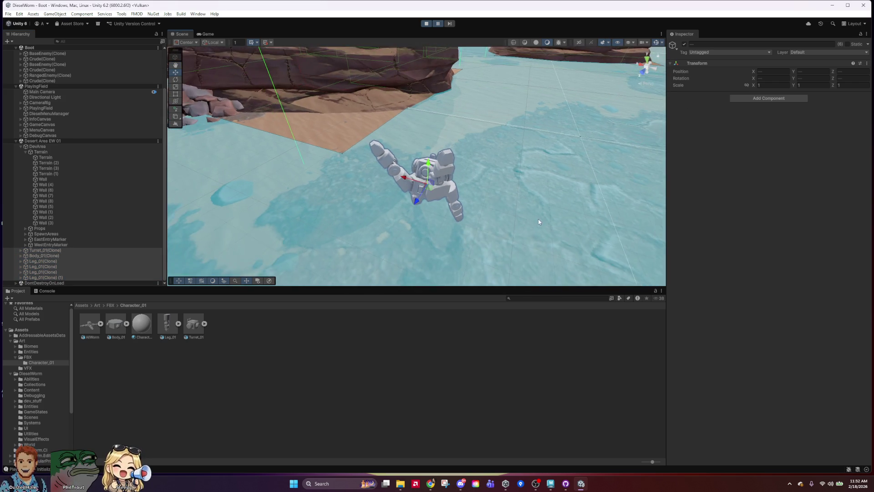
mouse_move(526, 223)
left_mouse_down("alt")
mouse_move(414, 174)
mouse_move(333, 197)
left_mouse_up("alt")
scroll(333, 198, "up", 6)
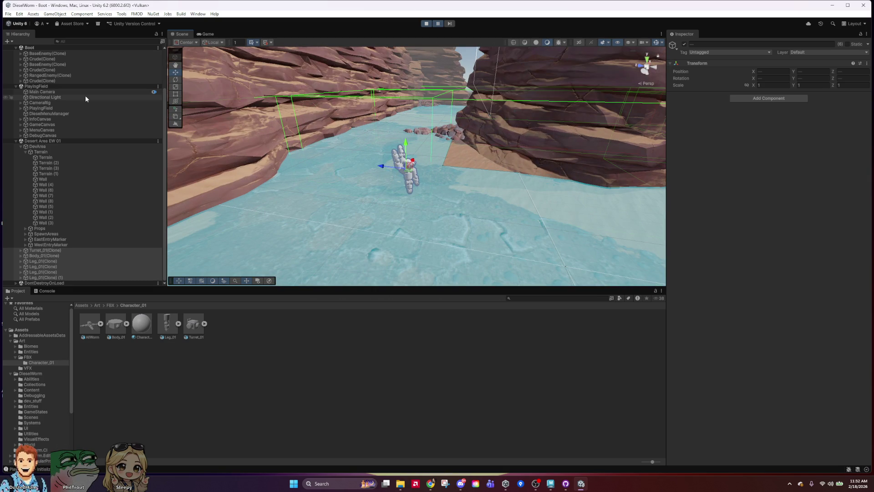
scroll(73, 103, "up", 3)
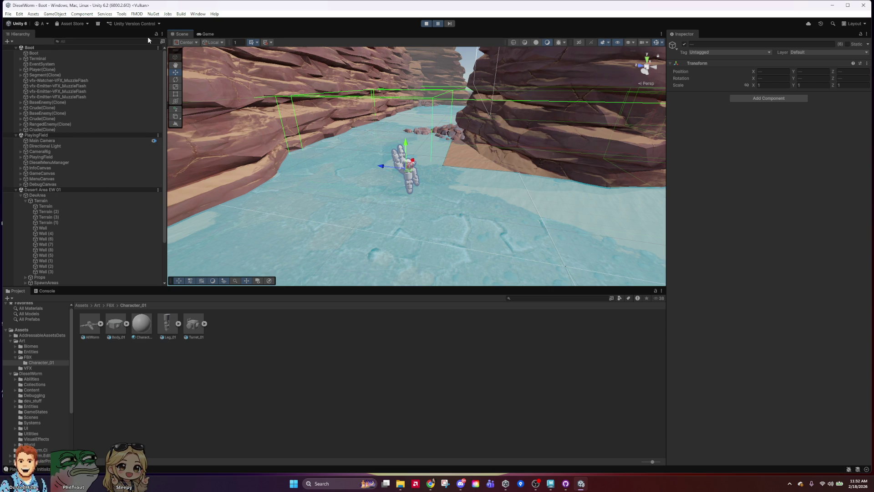
Hide the gizmos, frame the robot head-on up close without the terrain selected, and launch Snipping Tool.
left_click(656, 42)
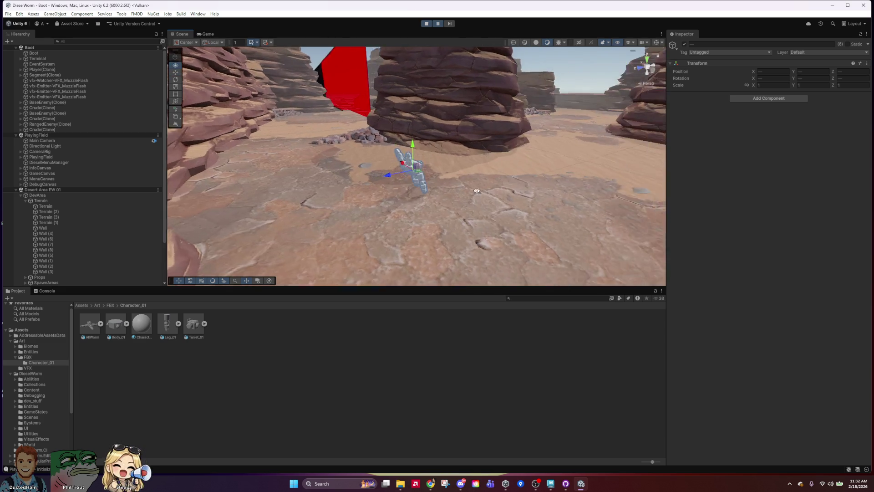
left_click(513, 166)
right_click_drag(513, 166, 498, 187)
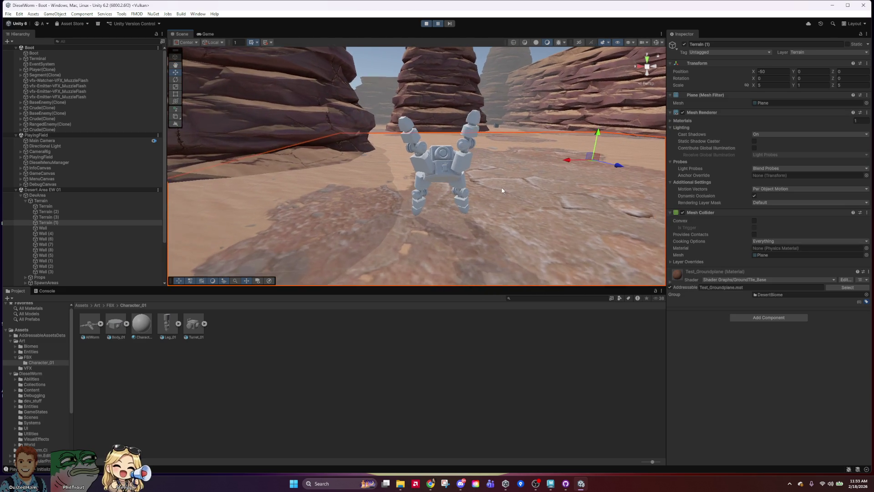
scroll(575, 120, "up", 2)
left_click(543, 54)
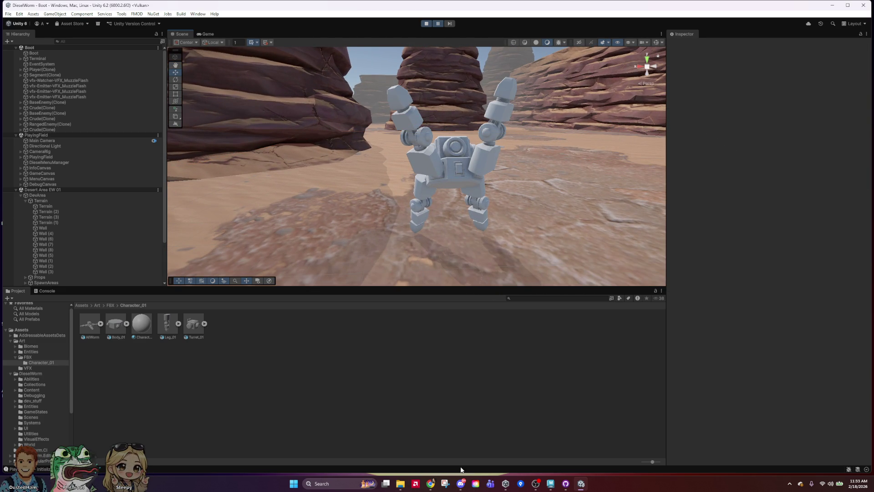
mouse_move(544, 205)
middle_mouse_down()
mouse_move(523, 200)
mouse_move(534, 206)
middle_mouse_up()
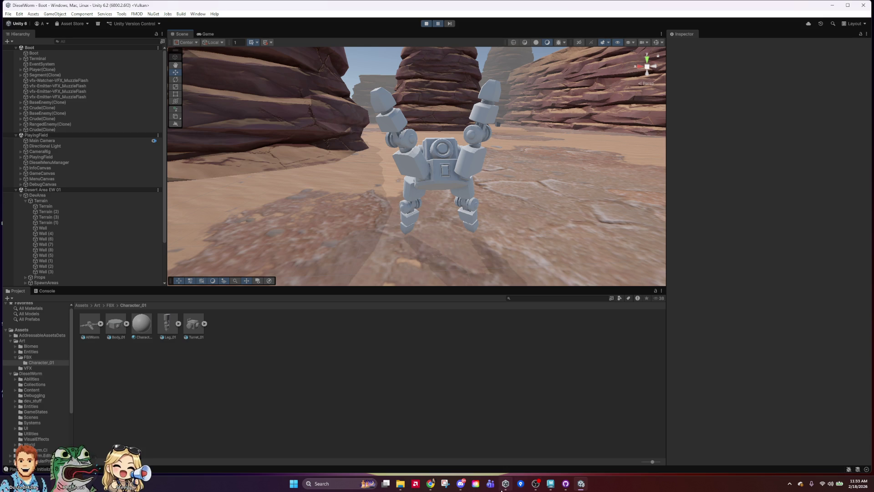
left_click(462, 484)
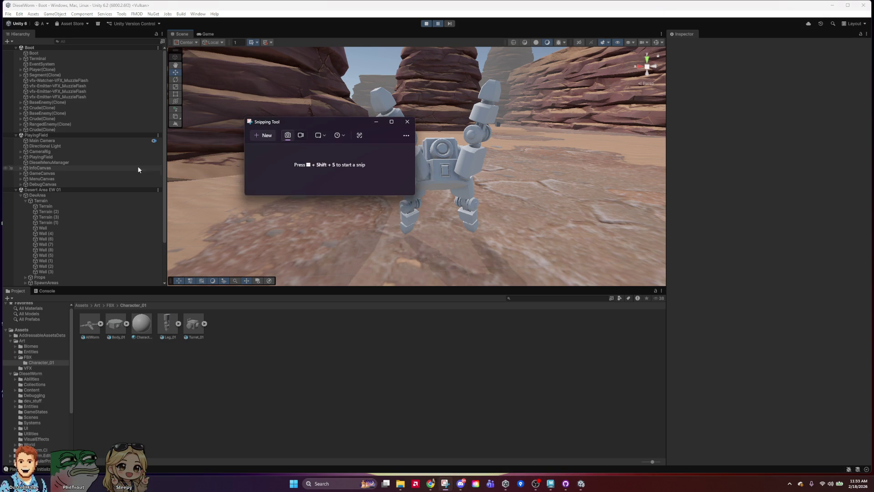
Snip the Scene view showing the light-grey robot, then minimise Snipping Tool.
left_click(268, 135)
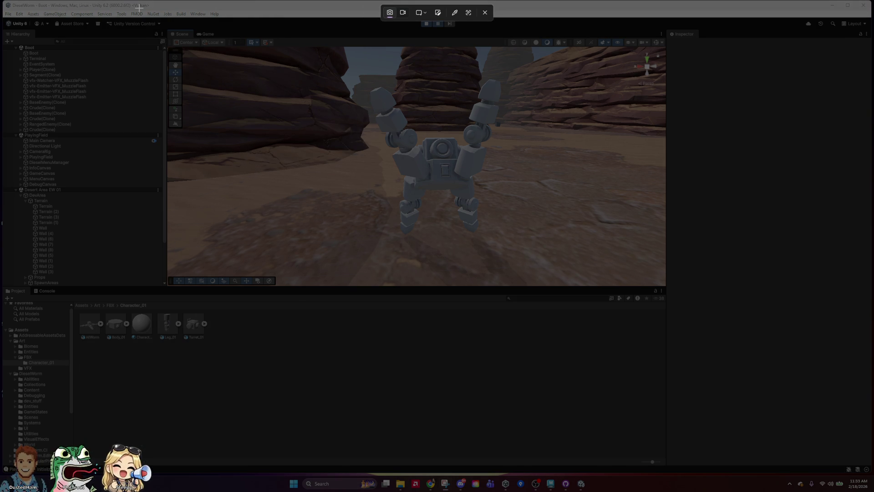
mouse_move(167, 26)
left_mouse_down()
mouse_move(312, 123)
mouse_move(667, 287)
left_mouse_up()
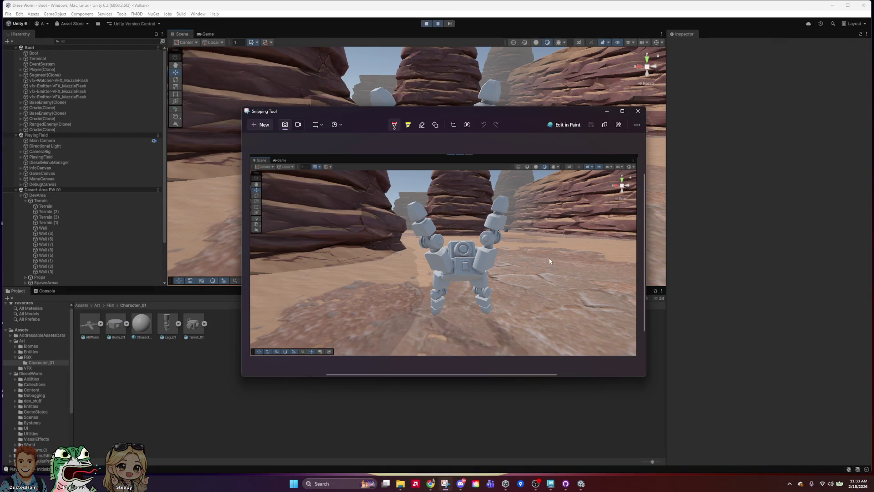
left_click(608, 113)
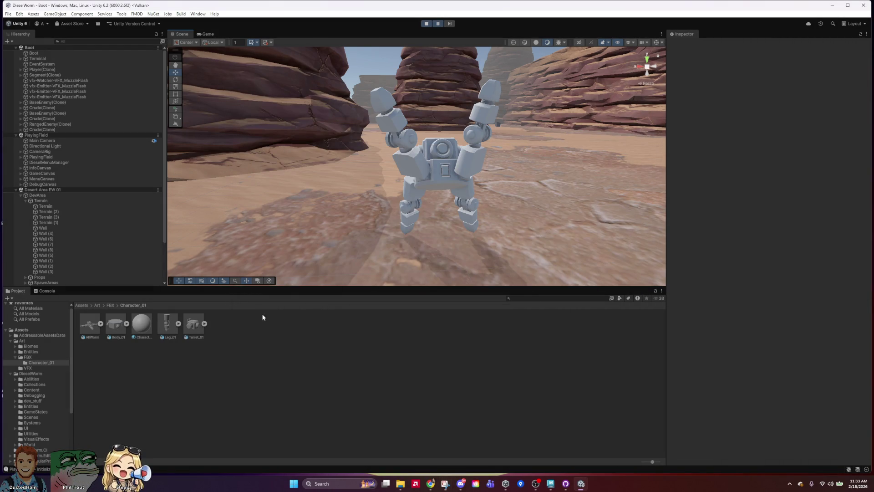
Darken the material's Base Map colour to grey 747474 and start a new snip.
left_click(811, 123)
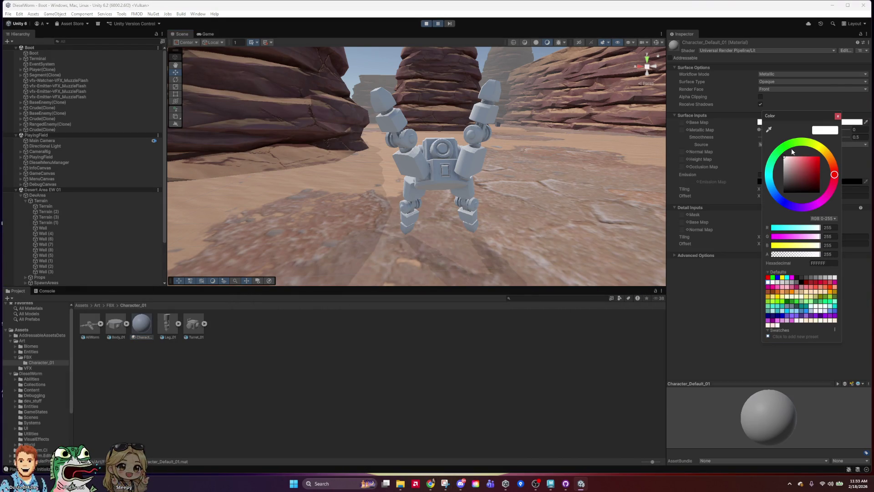
left_click_drag(793, 172, 774, 176)
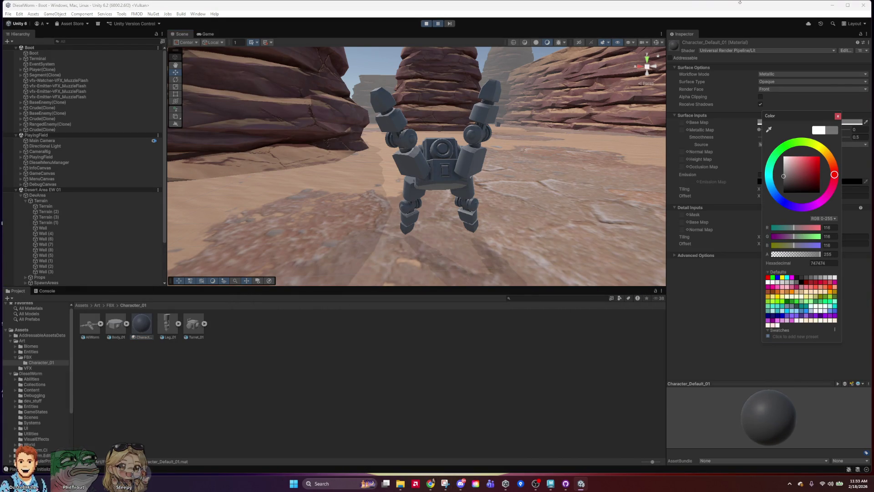
left_click(837, 117)
left_click(445, 484)
left_click(286, 138)
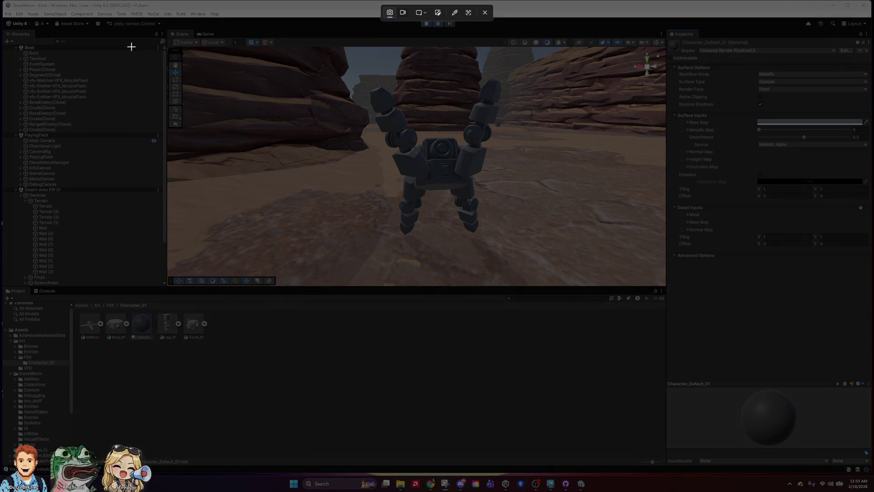
Snip the Scene view with the dark grey robot and choose magenta as the pen colour.
mouse_move(164, 21)
left_mouse_down()
mouse_move(663, 297)
mouse_move(668, 289)
left_mouse_up()
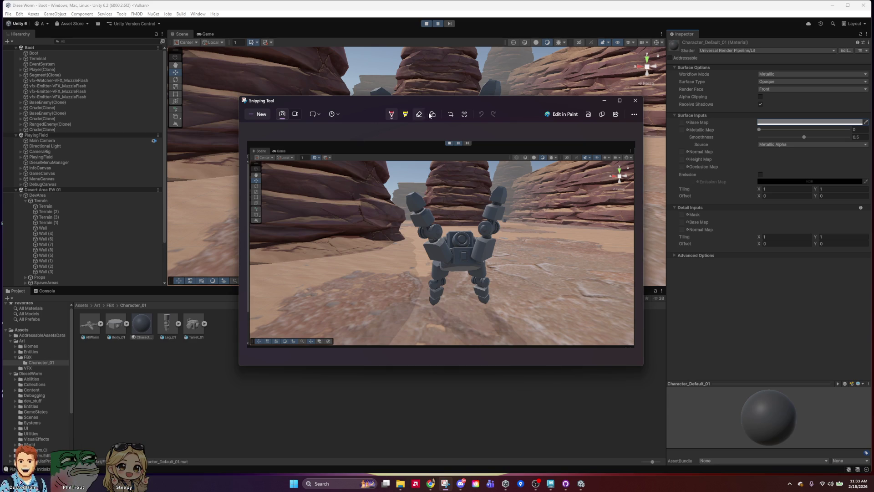
left_click(391, 116)
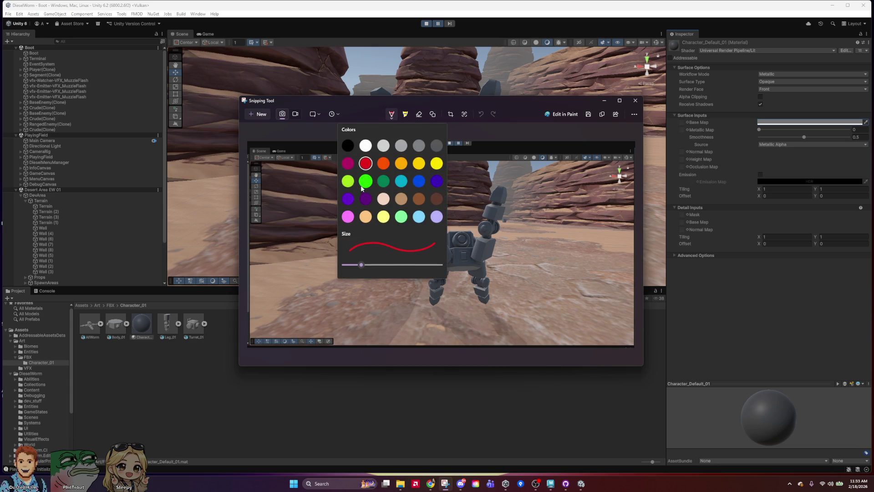
left_click(351, 161)
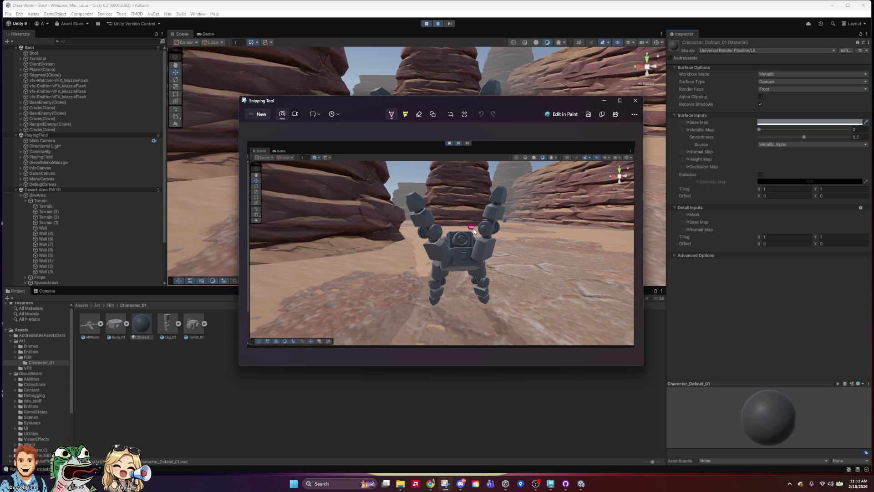